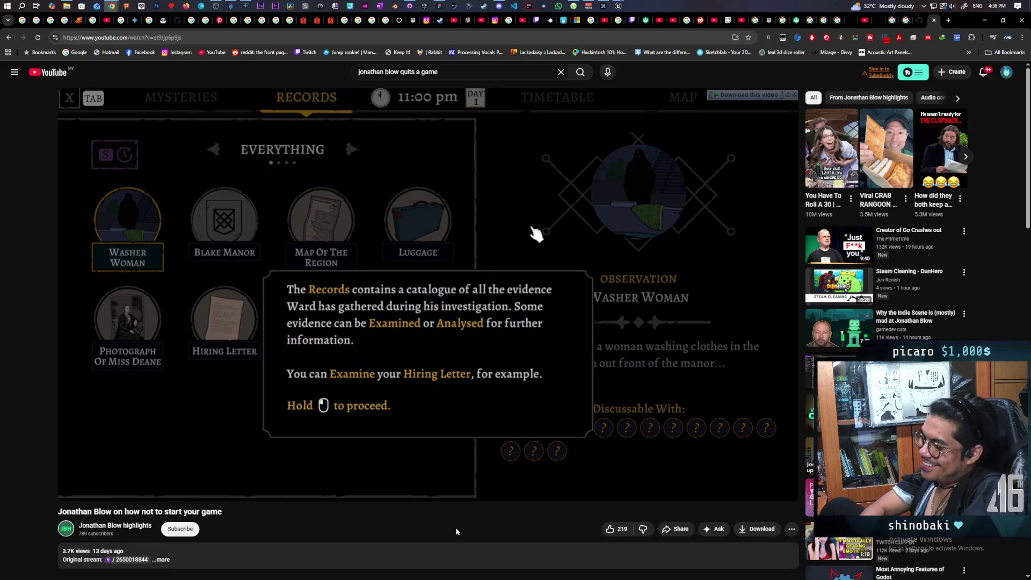
# Pause and resume the Jonathan Blow video, then close its YouTube tab and minimize Chrome.
pyautogui.press('space')
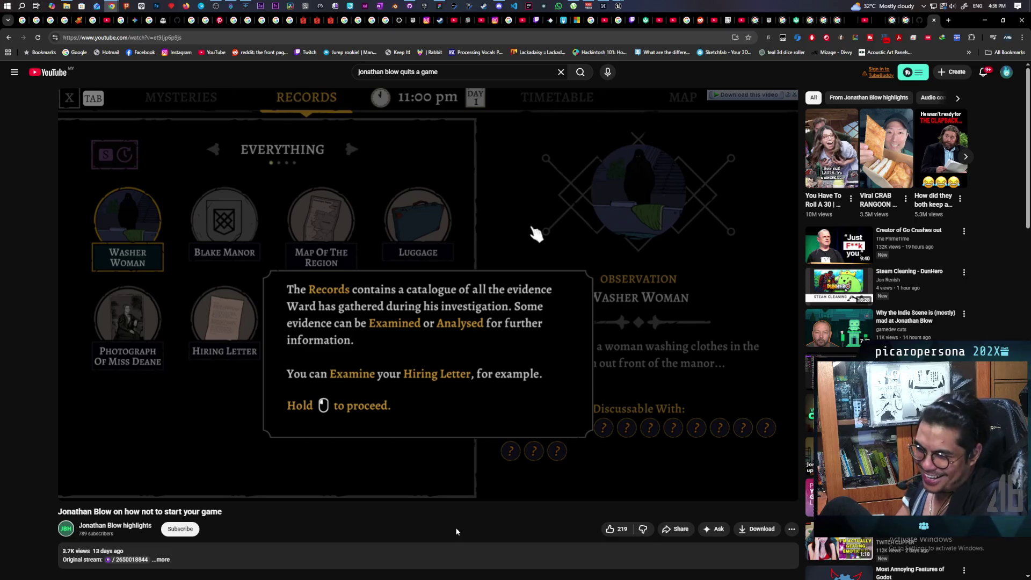
pyautogui.press('space')
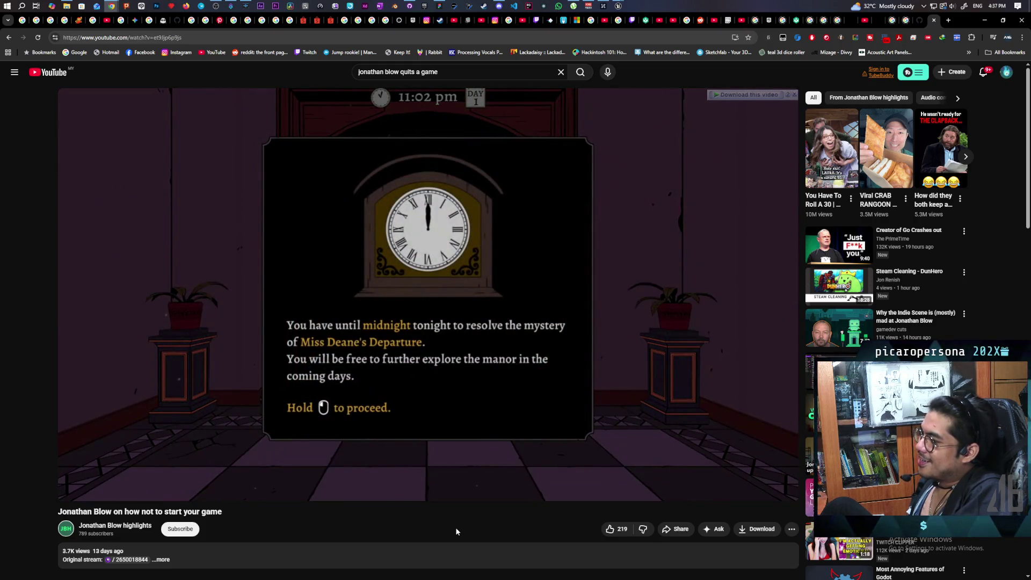
pyautogui.press('space')
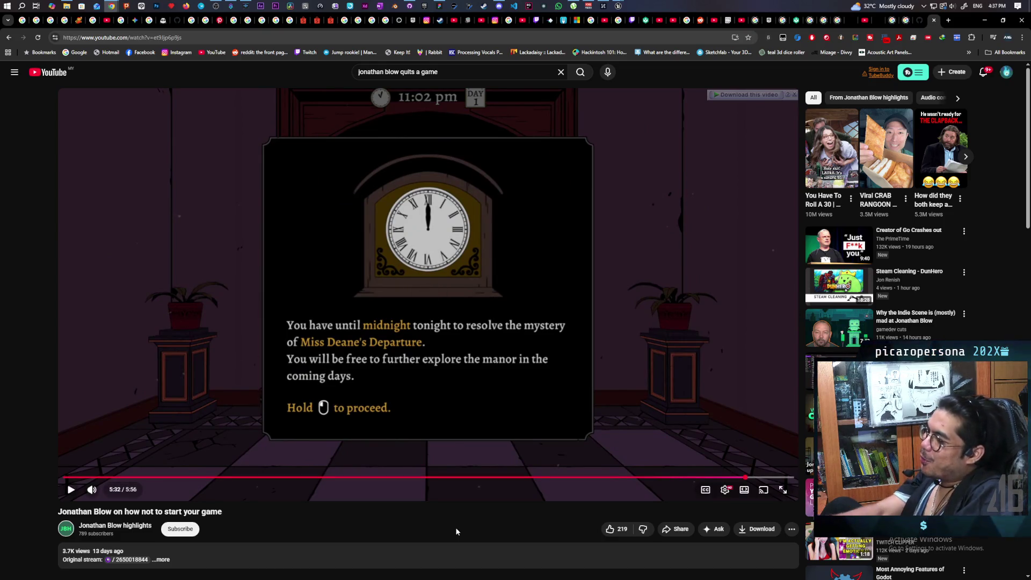
pyautogui.press('space')
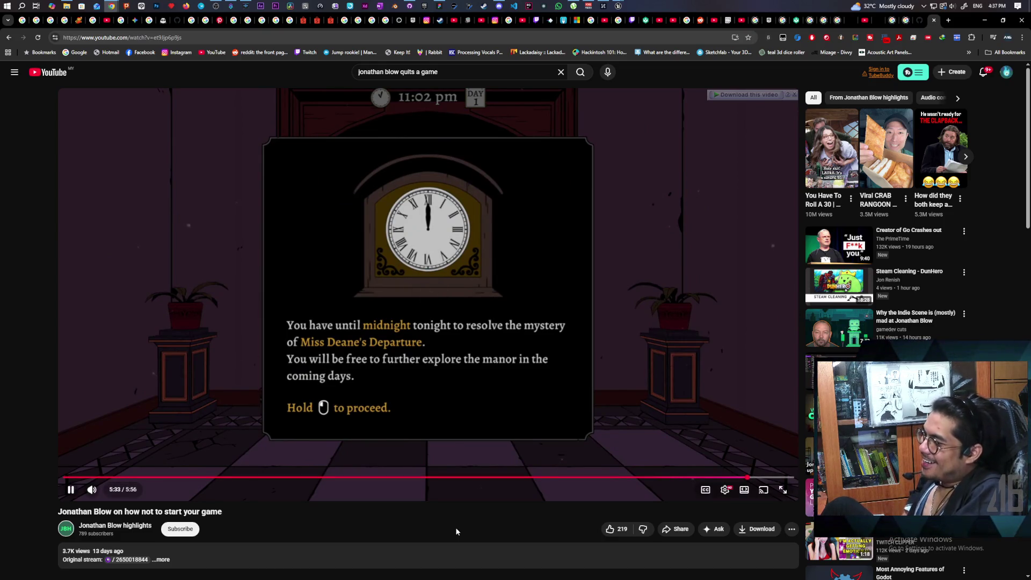
pyautogui.press('space')
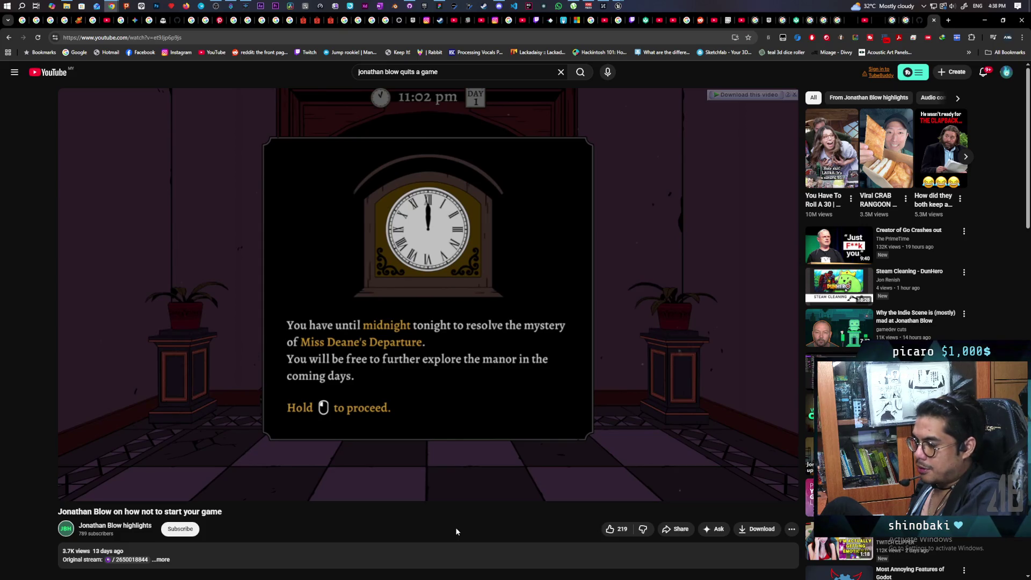
pyautogui.press('space')
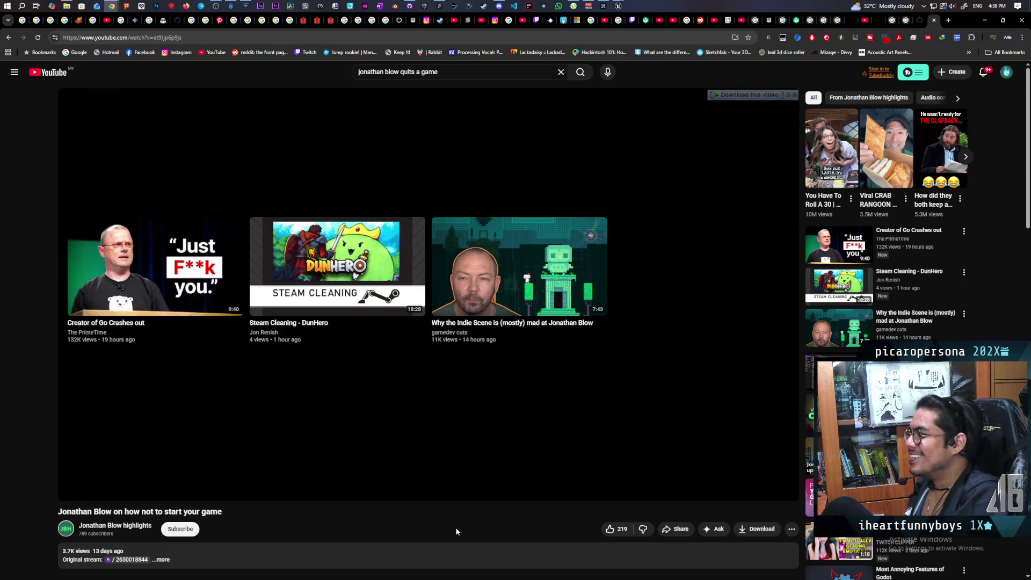
pyautogui.click(933, 21)
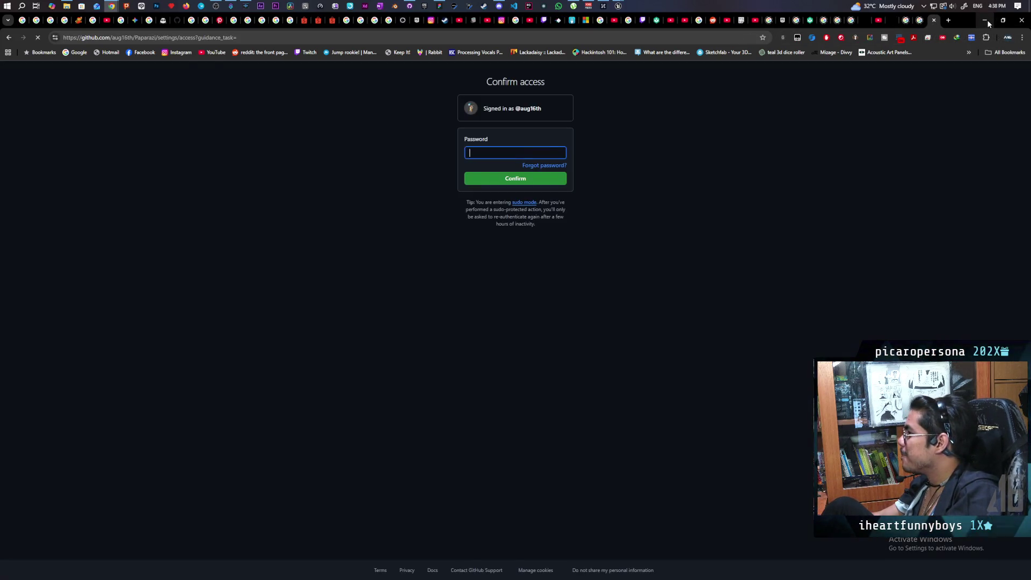
pyautogui.click(984, 20)
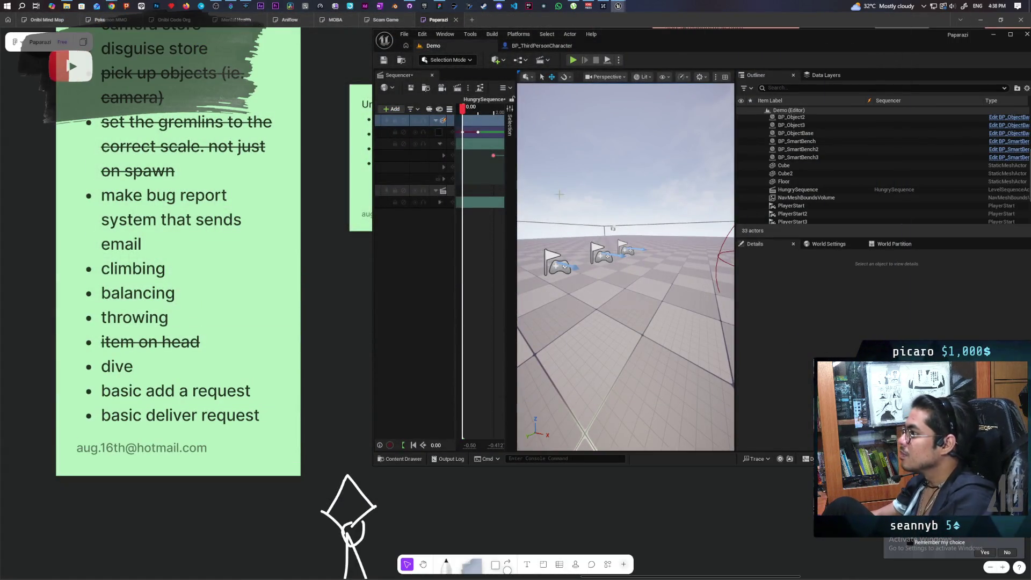
pyautogui.click(572, 59)
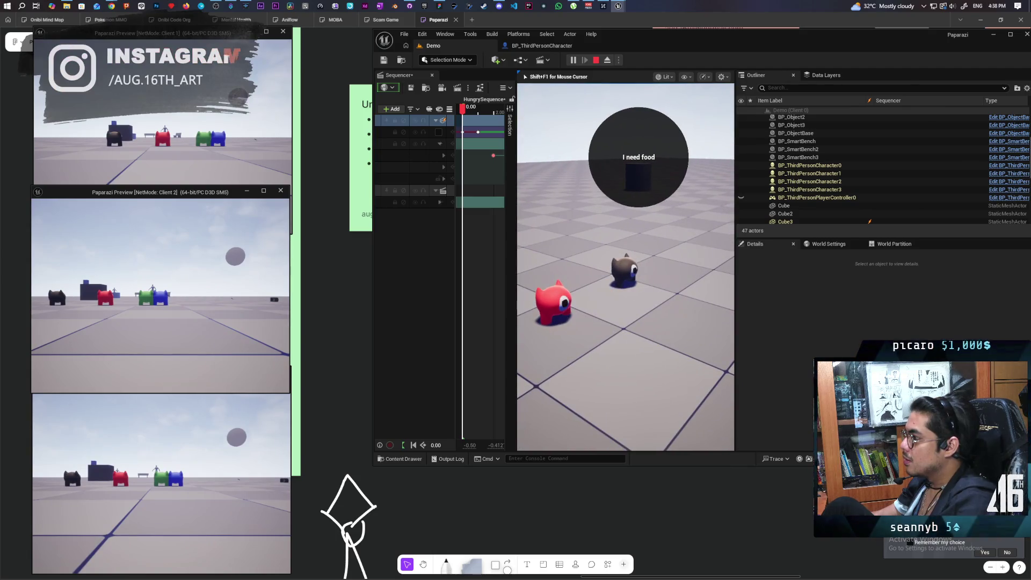
pyautogui.hotkey('alt', 'Tab')
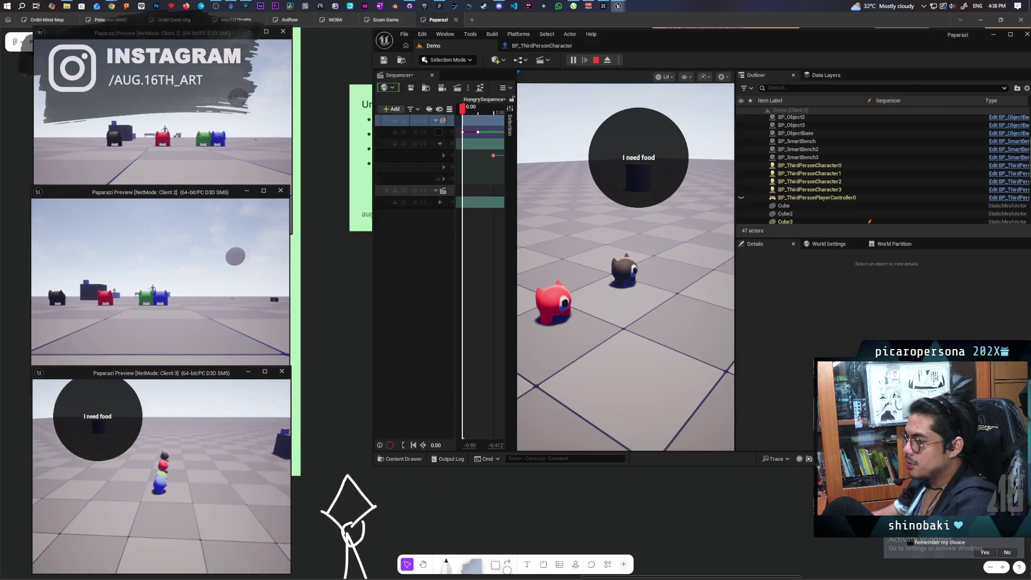
pyautogui.hotkey('alt', 'Tab')
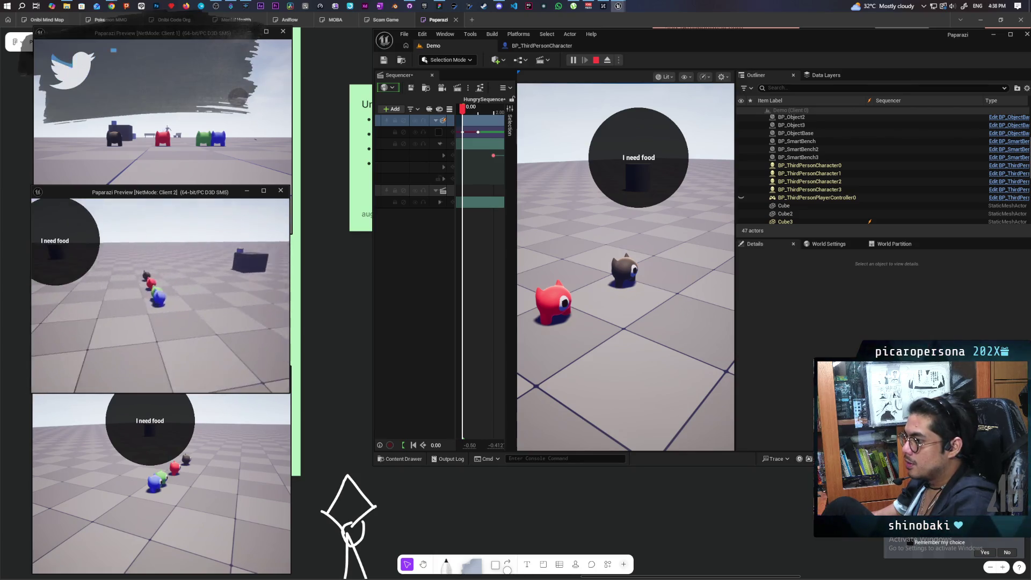
pyautogui.hotkey('alt', 'Tab')
pyautogui.hotkey('alt', 'Tab')
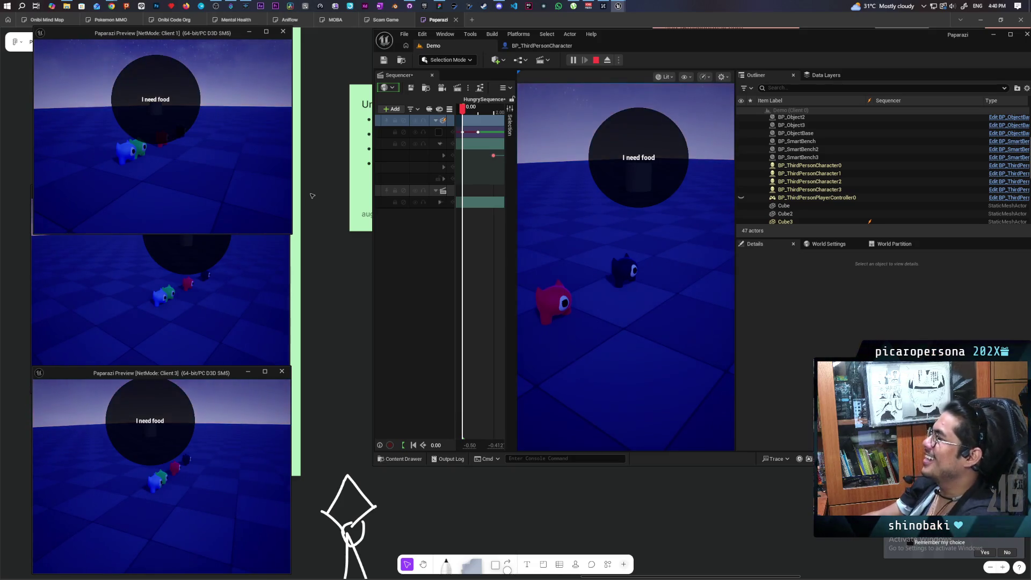
pyautogui.press('Escape')
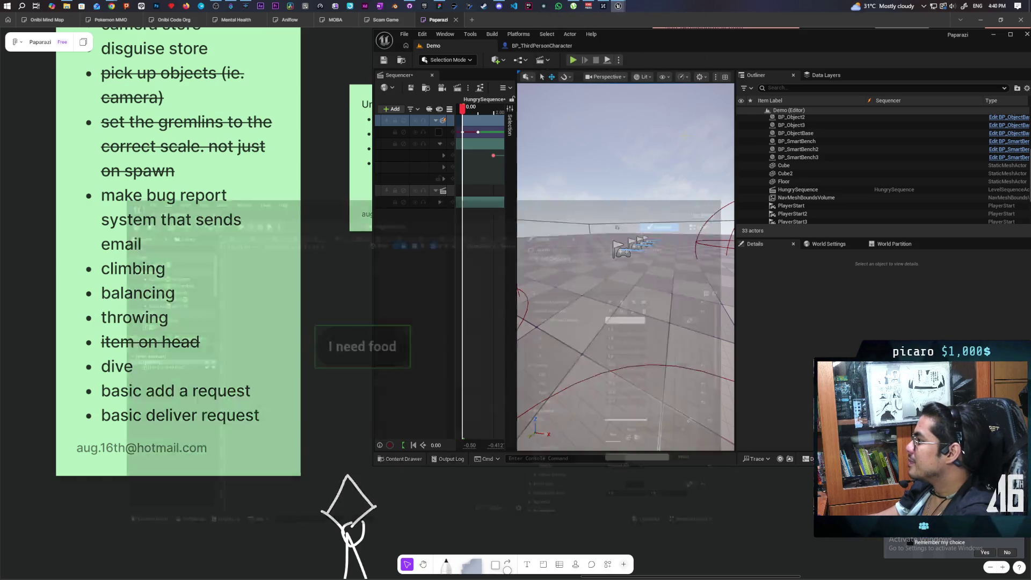
# Move the WBP_testtext window into view, inspect its Text and Border widgets, and maximize it.
pyautogui.moveTo(458, 254)
pyautogui.mouseDown()
pyautogui.moveTo(694, 141)
pyautogui.moveTo(669, 141)
pyautogui.mouseUp()
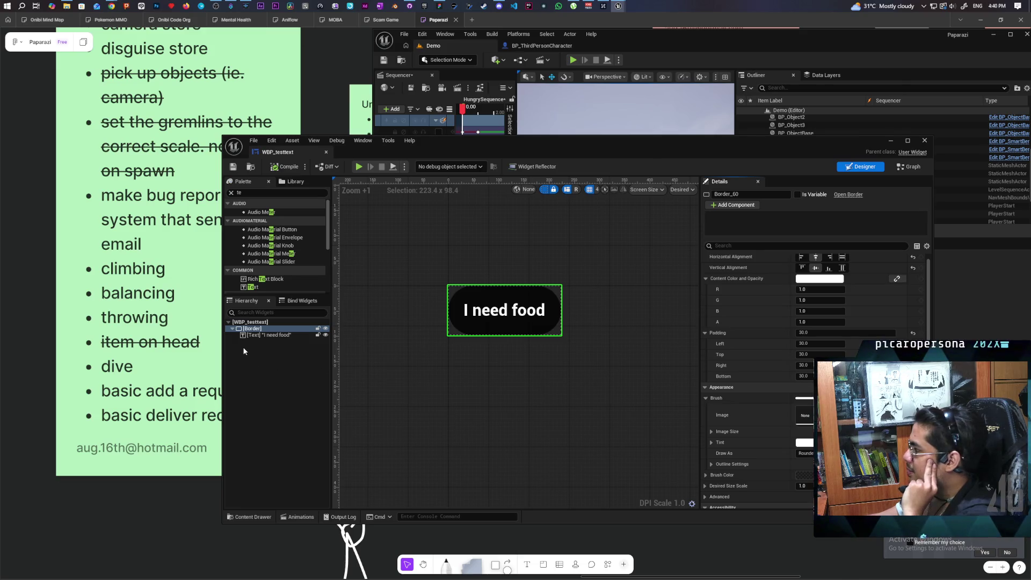
pyautogui.click(254, 336)
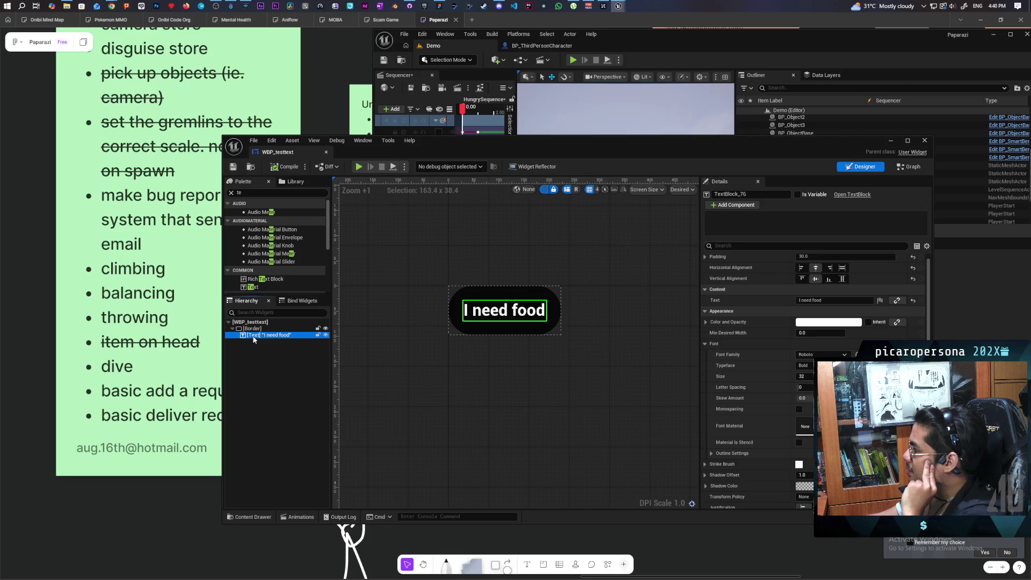
pyautogui.click(251, 329)
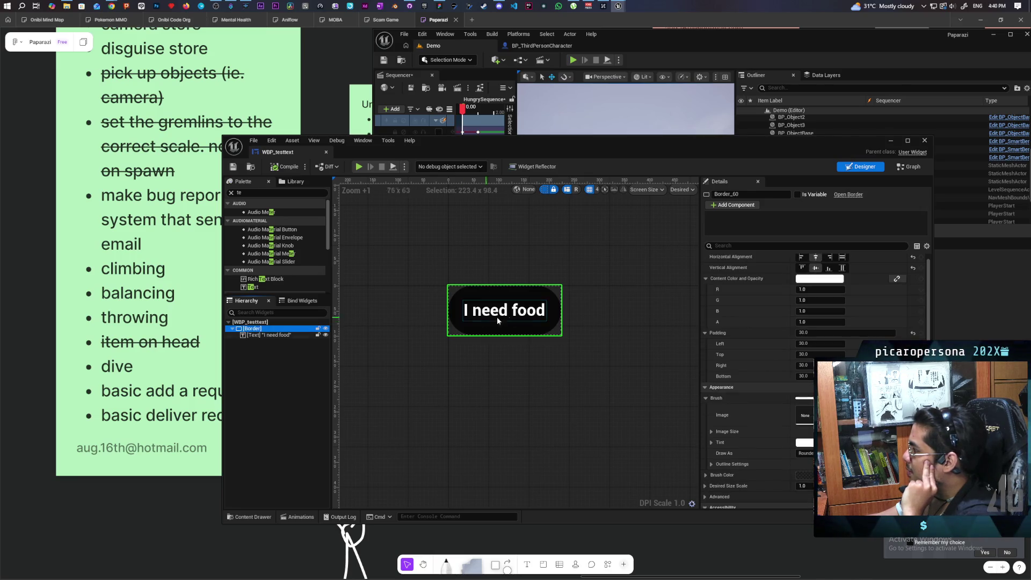
pyautogui.scroll(1, 788, 308)
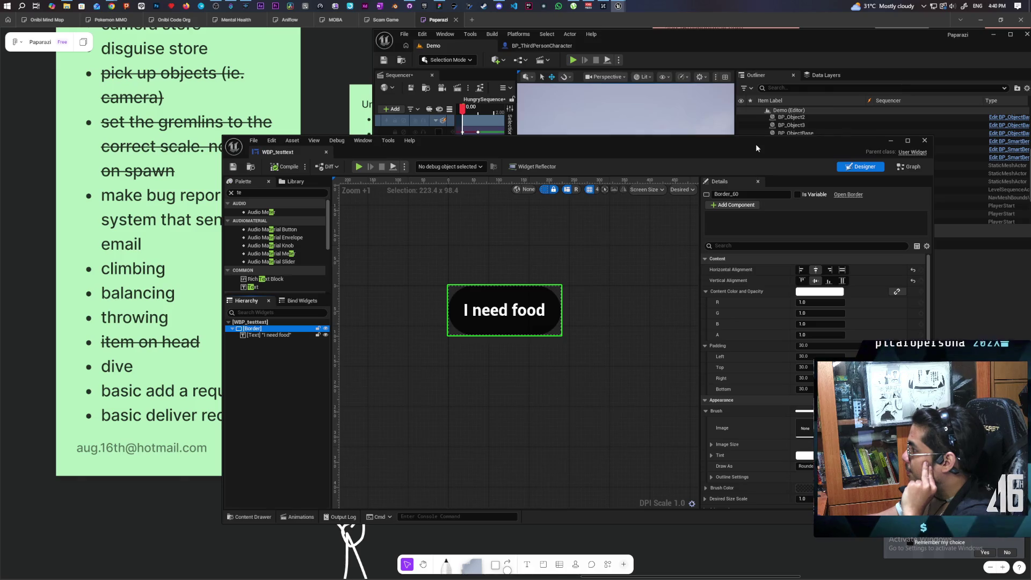
pyautogui.doubleClick(756, 144)
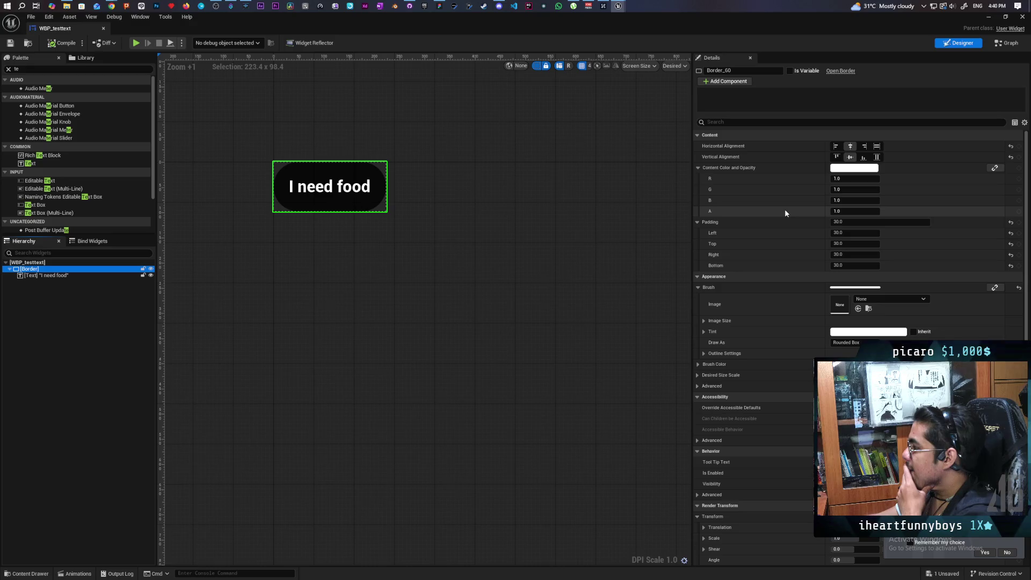
# Open the Add Component list from the border's Details panel, then cancel the Pick a component dialog.
pyautogui.scroll(-5, 785, 211)
pyautogui.scroll(-4, 785, 212)
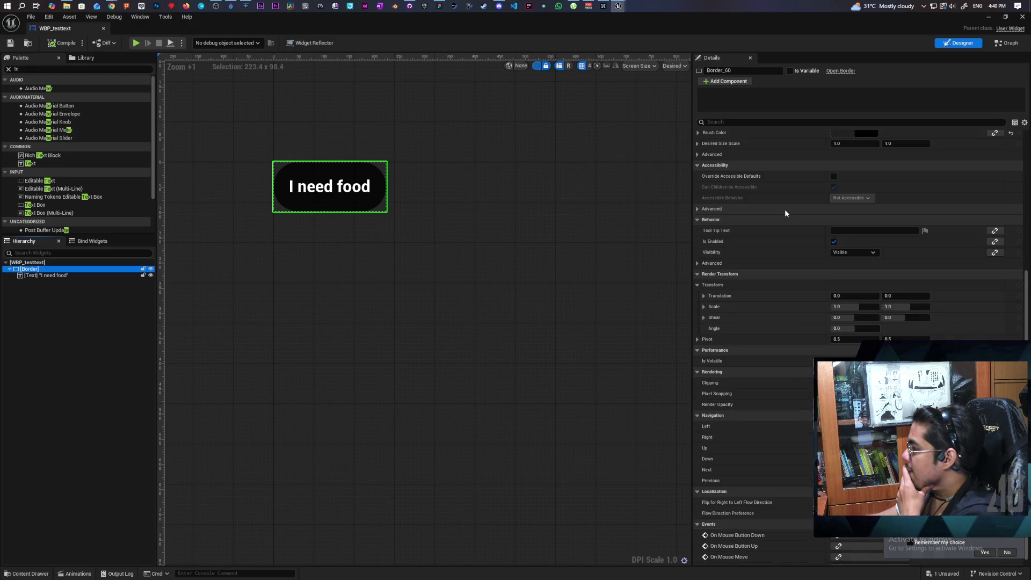
pyautogui.scroll(9, 785, 213)
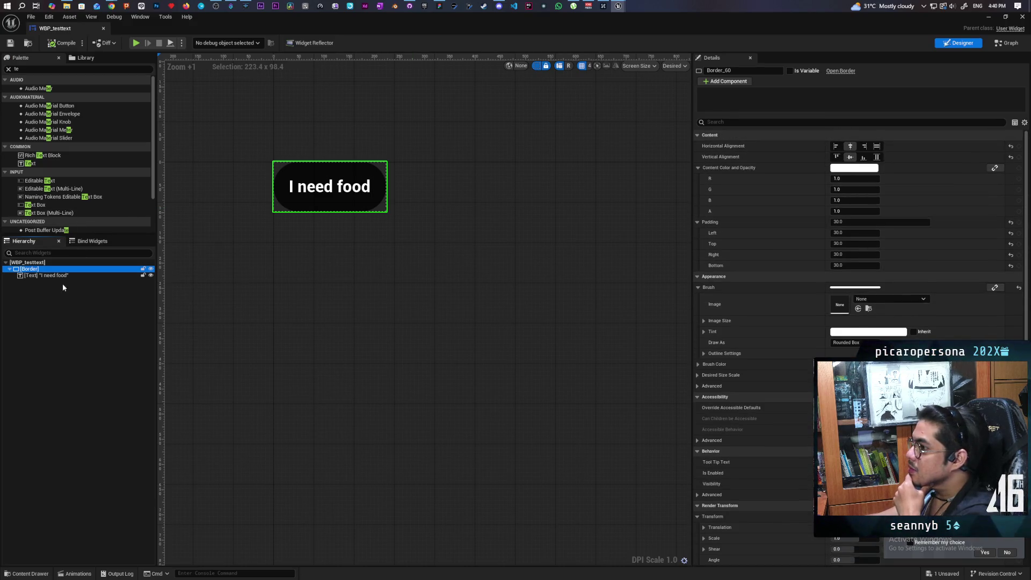
pyautogui.click(730, 100)
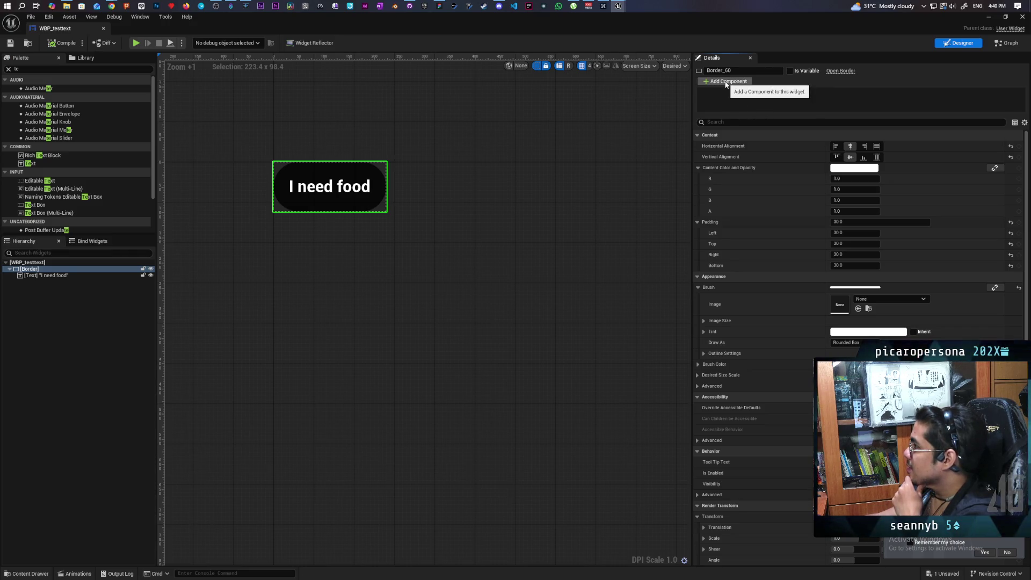
pyautogui.click(731, 82)
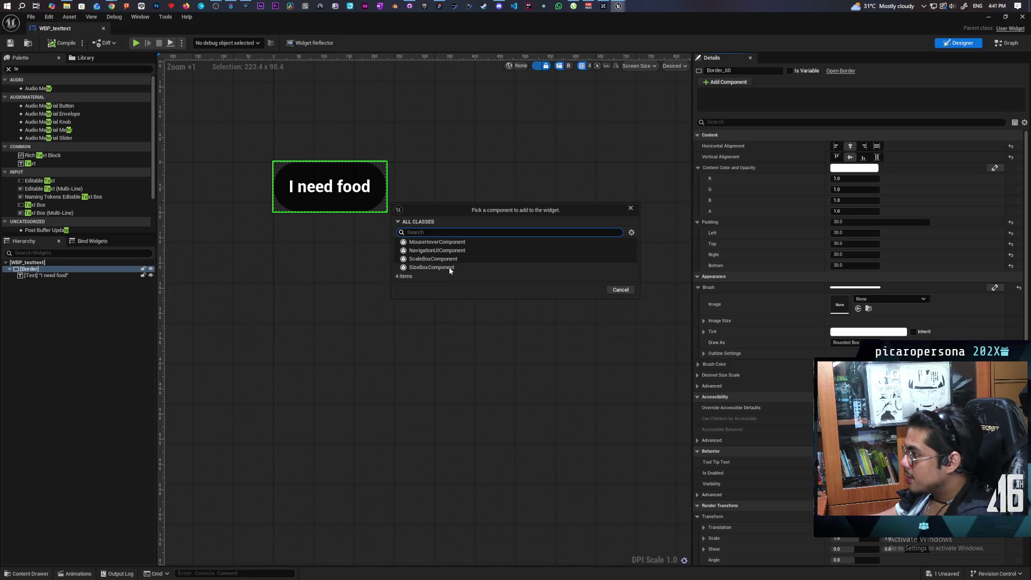
pyautogui.click(630, 208)
# Review the 'I need food' text and Border details, then open the Widget Reflector.
pyautogui.scroll(-10, 809, 345)
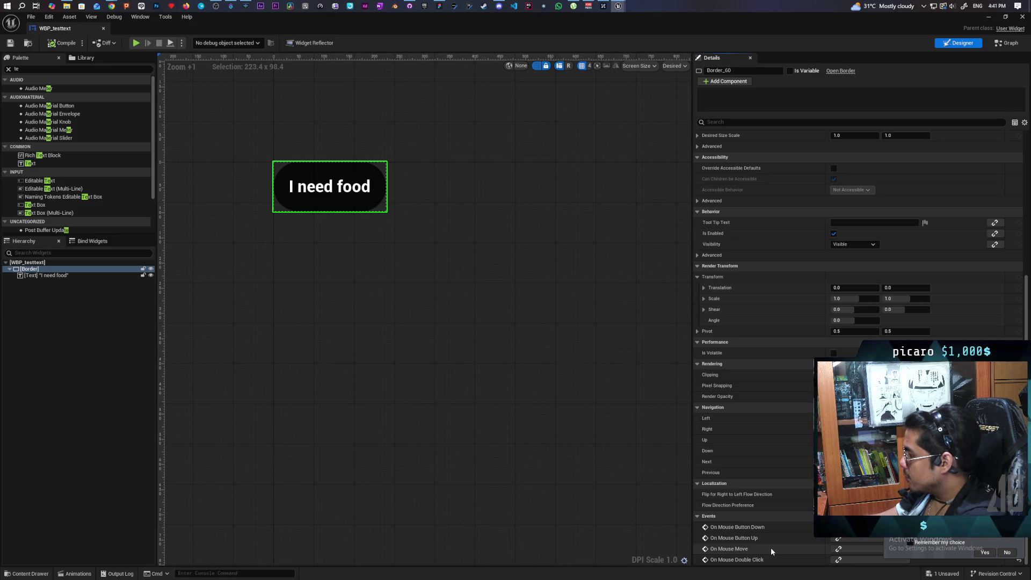
pyautogui.click(77, 276)
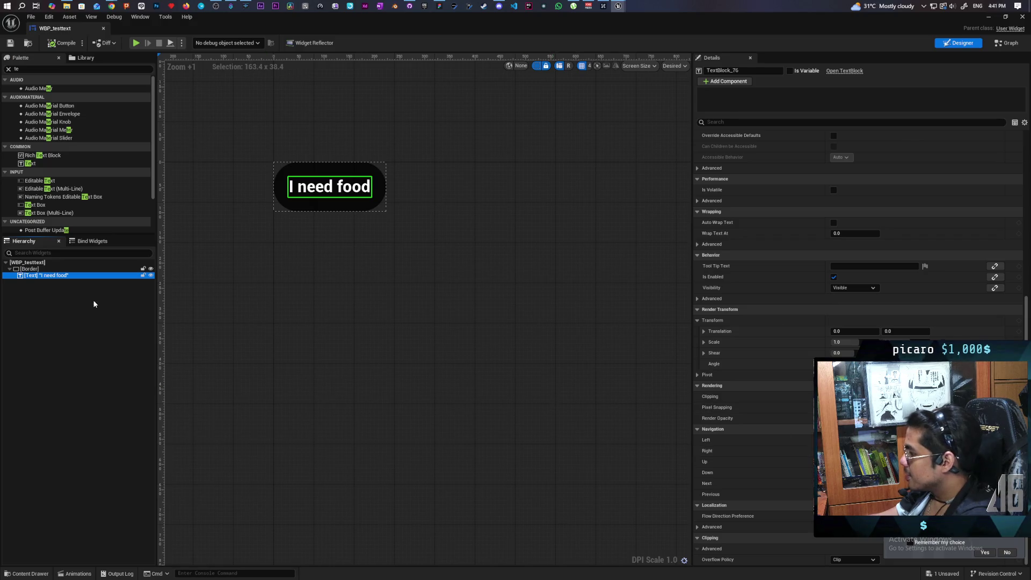
pyautogui.click(29, 269)
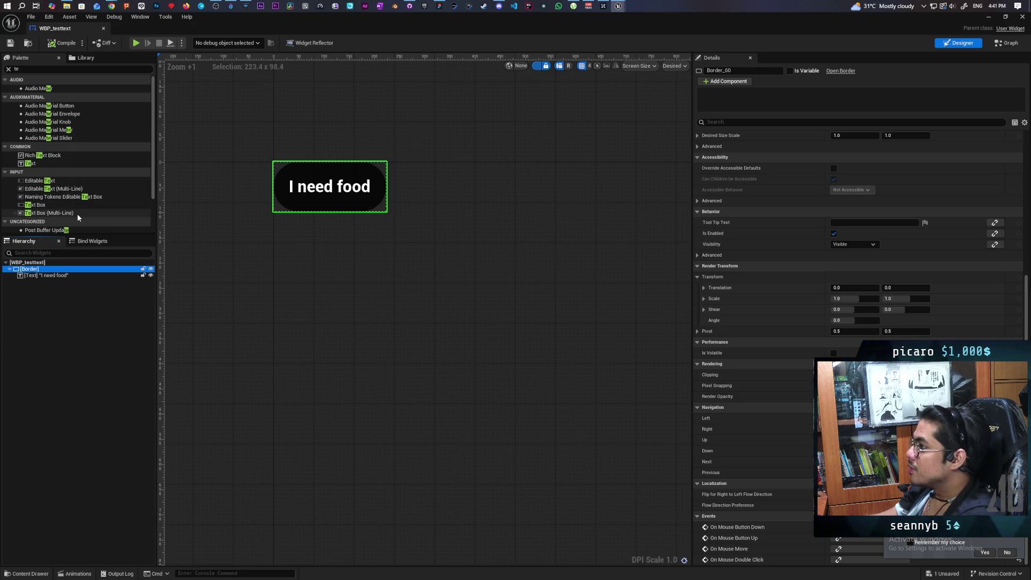
pyautogui.click(310, 43)
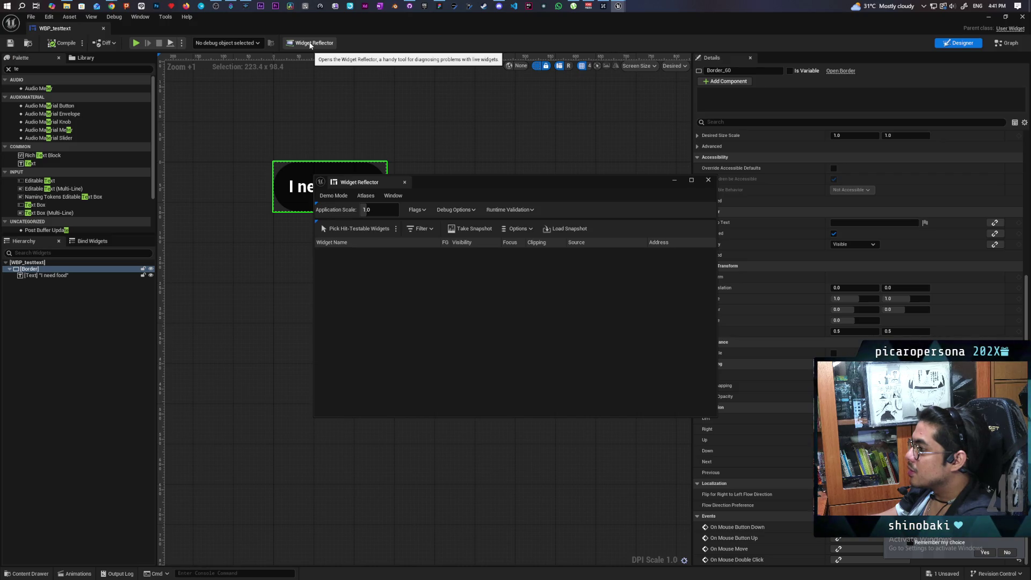
pyautogui.click(703, 183)
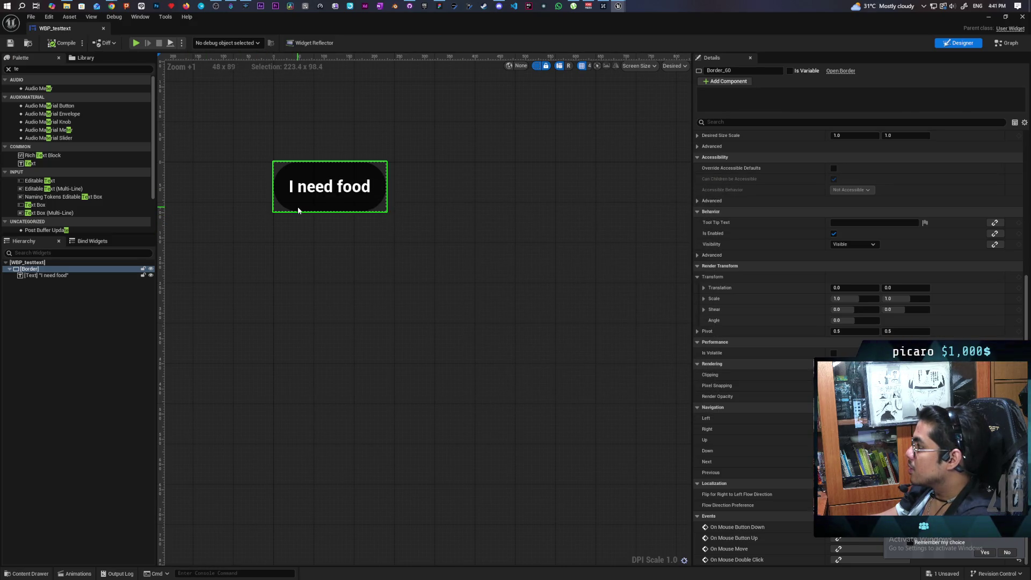
pyautogui.click(701, 146)
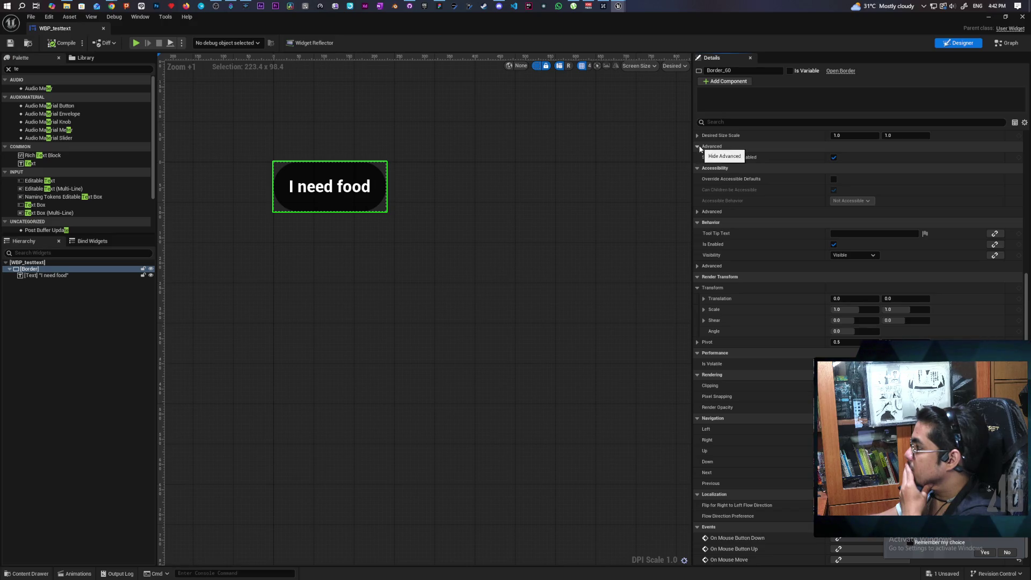
pyautogui.click(697, 211)
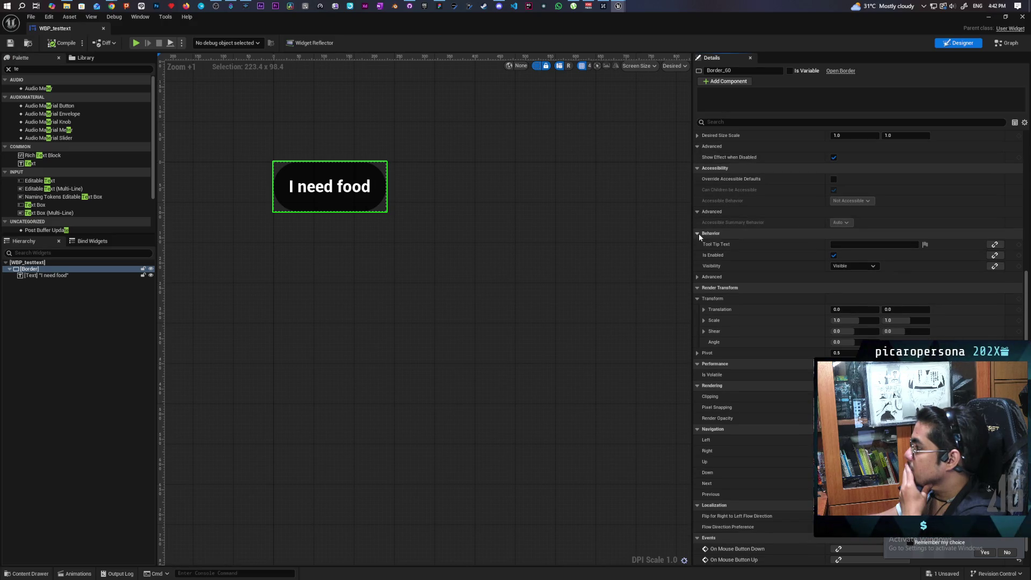
pyautogui.click(700, 233)
pyautogui.click(699, 235)
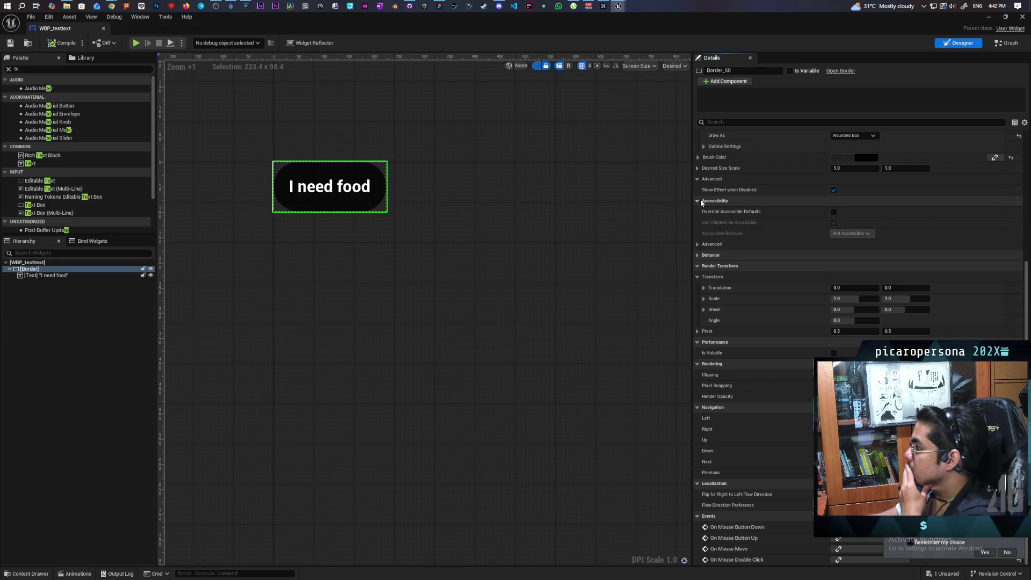
pyautogui.click(700, 199)
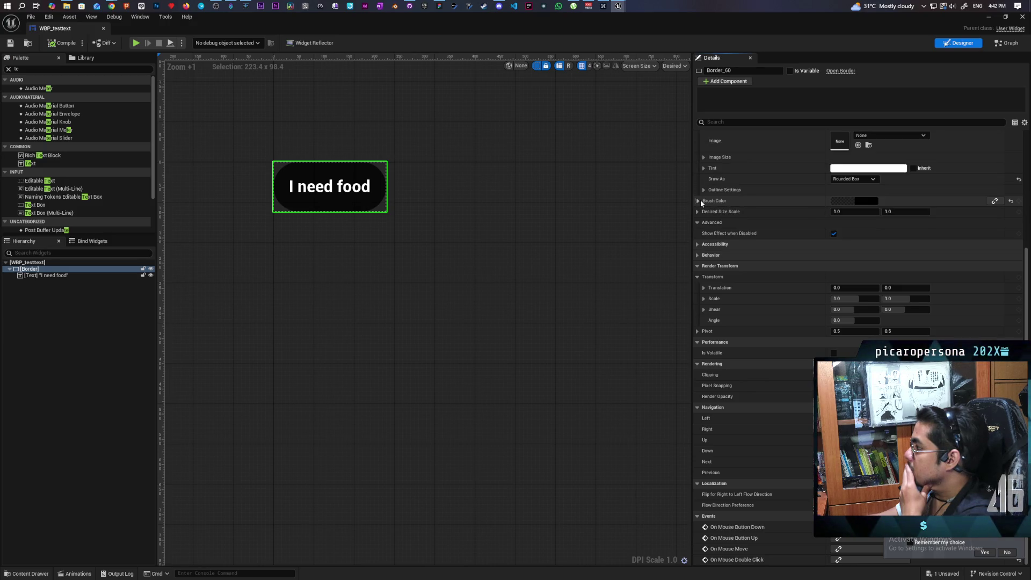
pyautogui.click(706, 159)
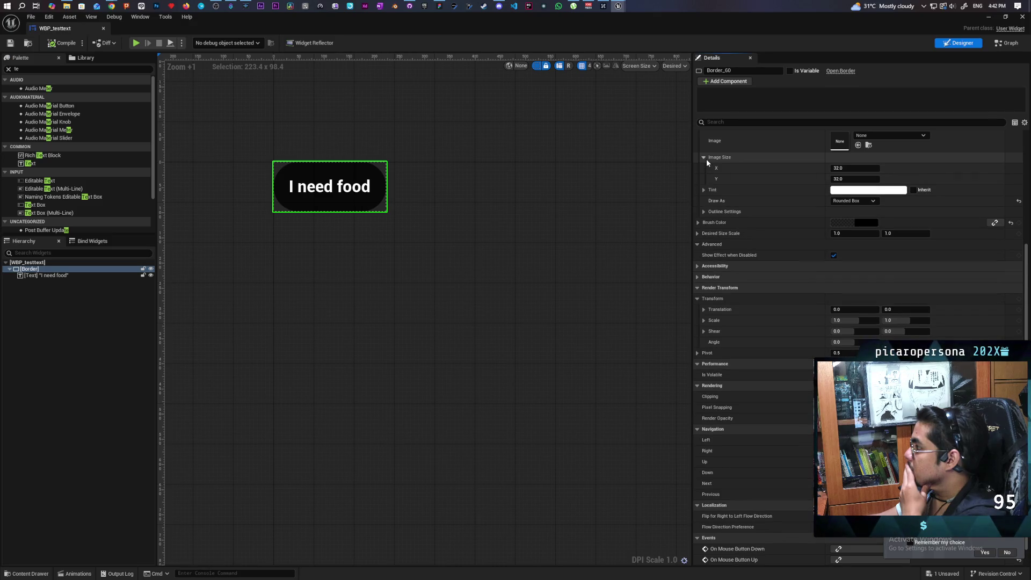
pyautogui.click(707, 159)
pyautogui.scroll(5, 744, 147)
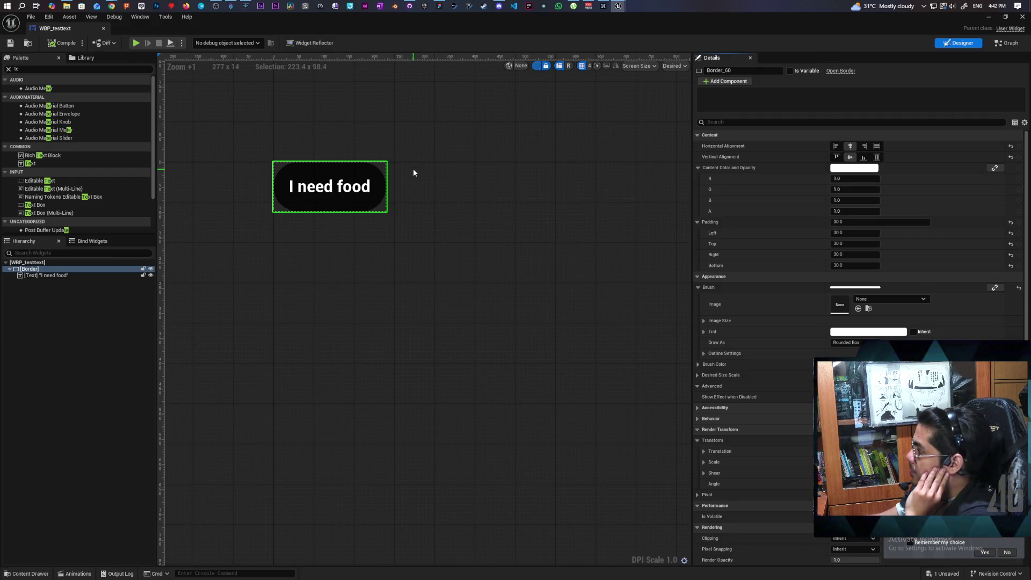
pyautogui.click(53, 275)
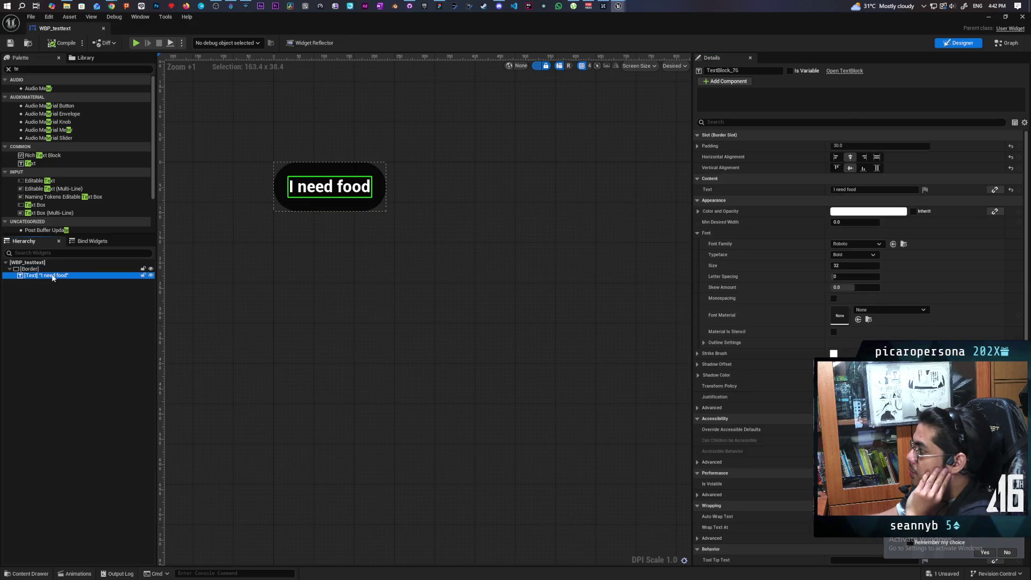
pyautogui.click(31, 268)
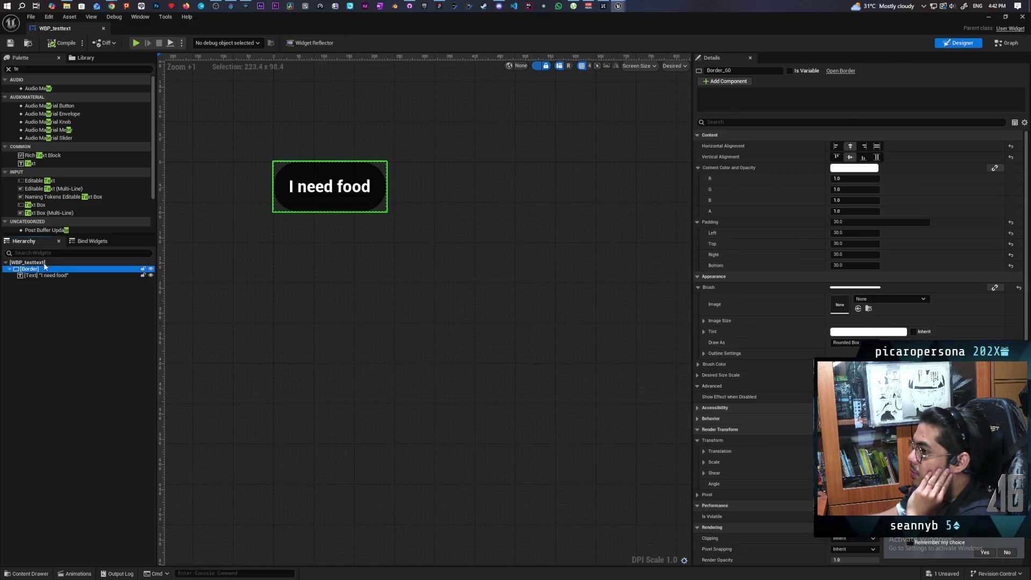
pyautogui.click(45, 262)
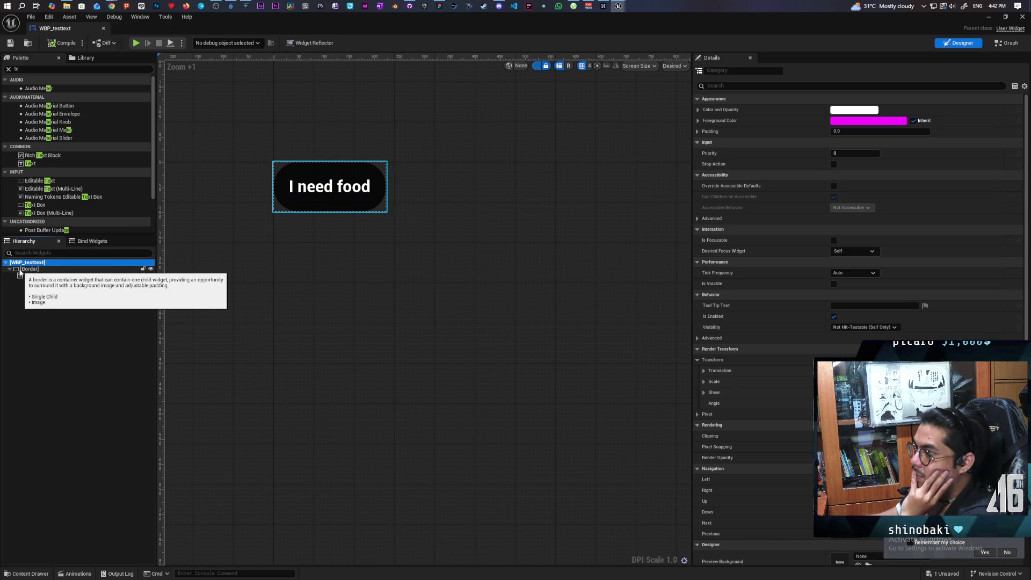
# Clear the Palette search, dock WBP_testtext into the main editor, and preview it at Fill Screen.
pyautogui.click(8, 70)
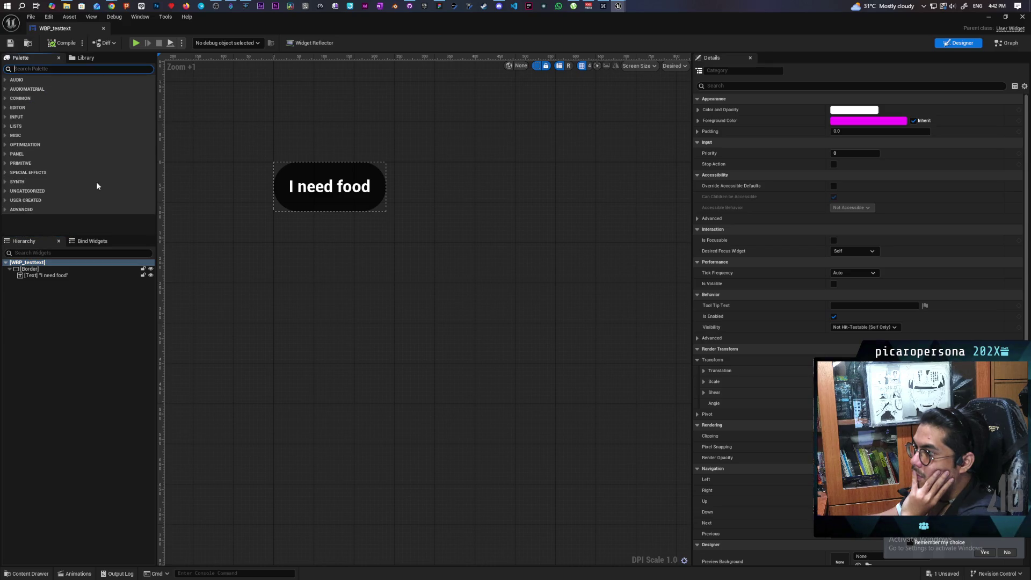
pyautogui.click(74, 359)
pyautogui.moveTo(67, 30); pyautogui.dragTo(615, 47)
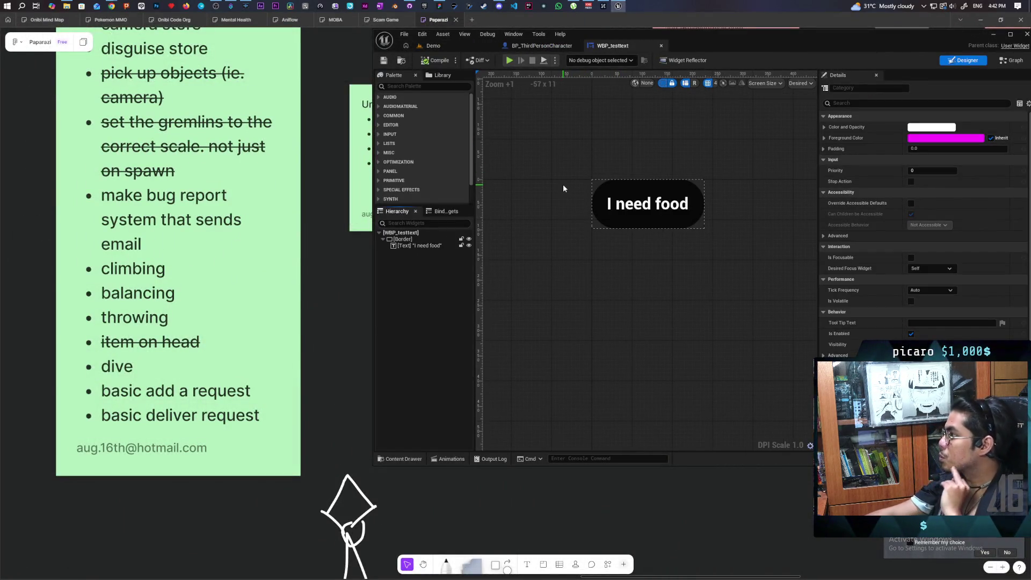
pyautogui.click(799, 83)
pyautogui.click(810, 98)
pyautogui.scroll(-8, 771, 306)
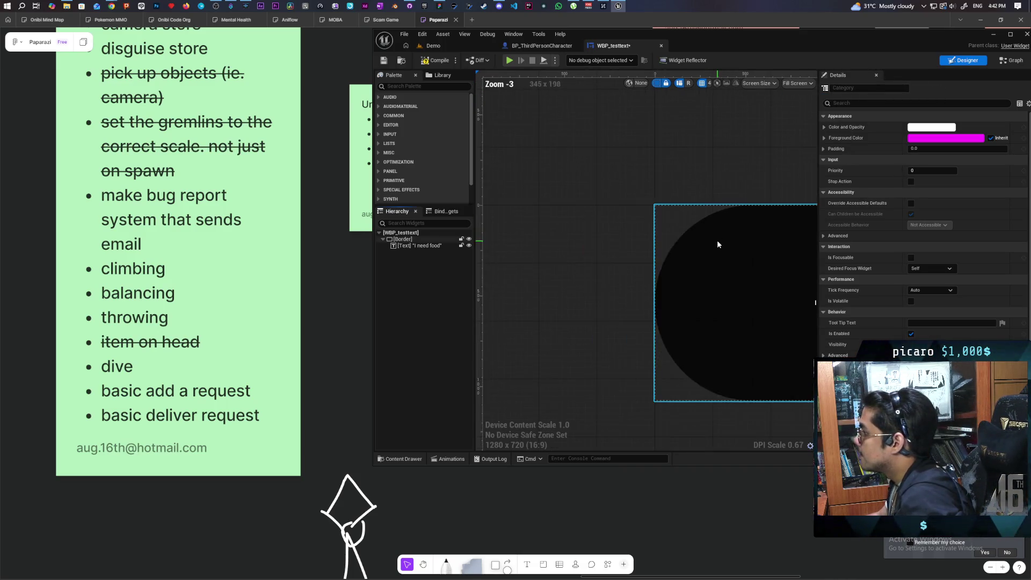
pyautogui.scroll(4, 675, 276)
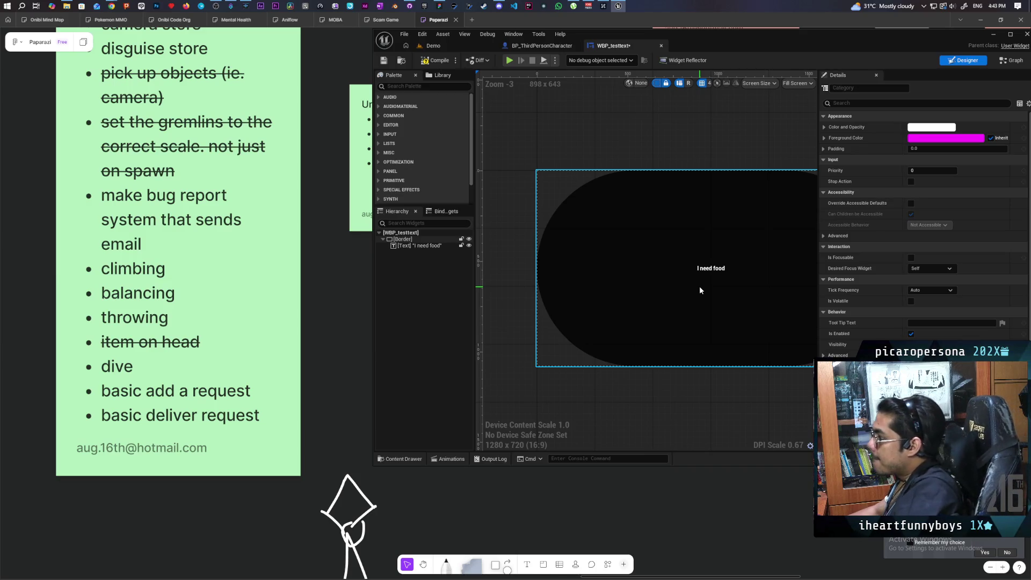
# Reset the Border padding to 4.0, 2.0 and keep the text centred horizontally.
pyautogui.click(416, 240)
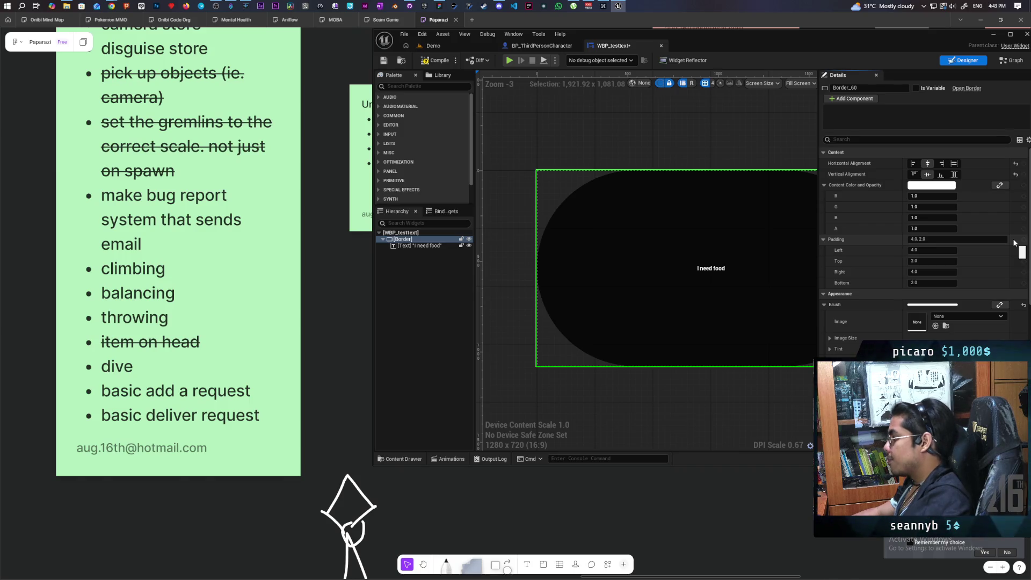
pyautogui.click(929, 240)
pyautogui.write('30')
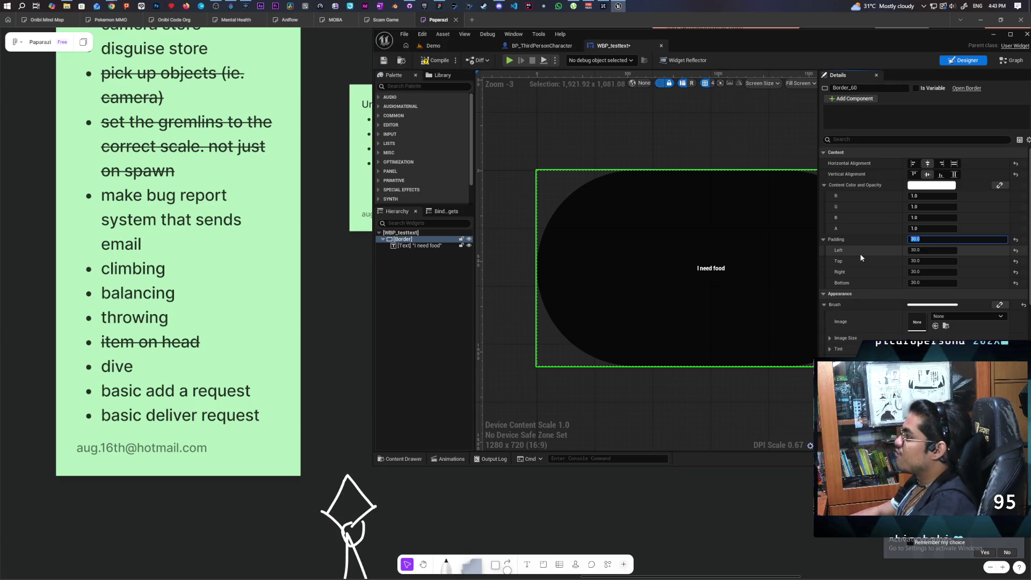
pyautogui.hotkey('ctrl', 'z')
pyautogui.click(914, 164)
pyautogui.click(929, 164)
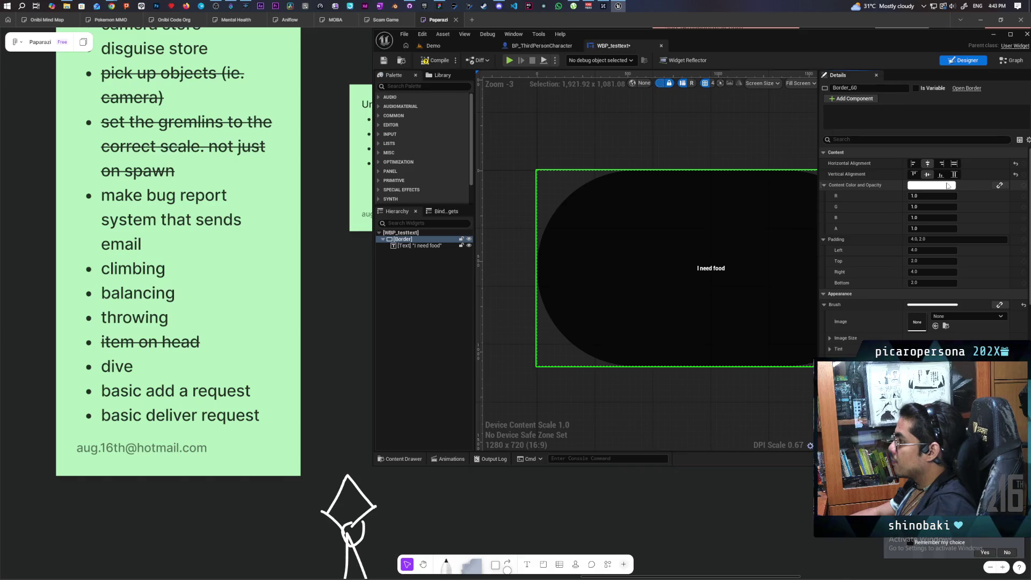
pyautogui.click(954, 164)
pyautogui.click(928, 165)
pyautogui.click(413, 245)
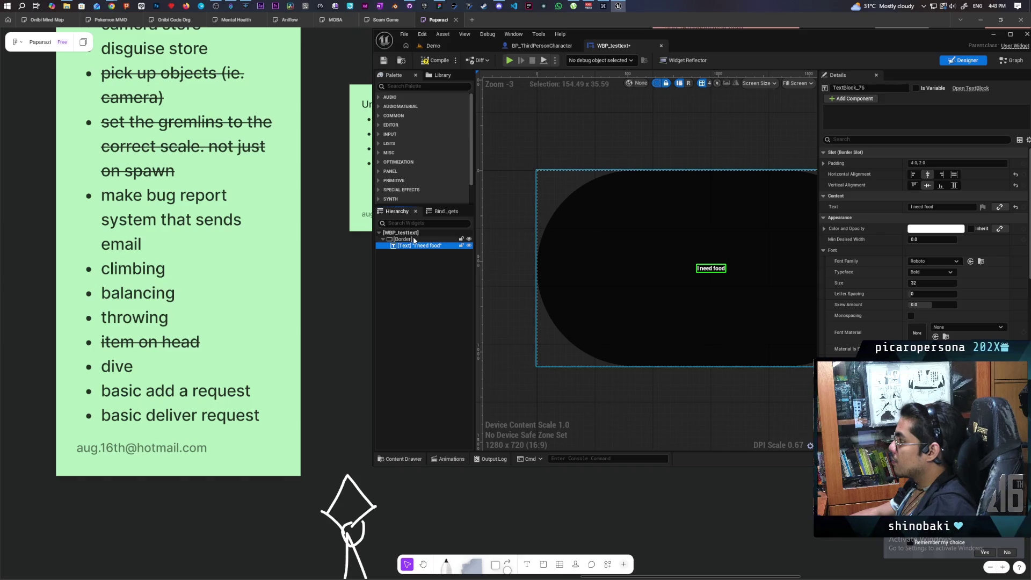
pyautogui.click(414, 239)
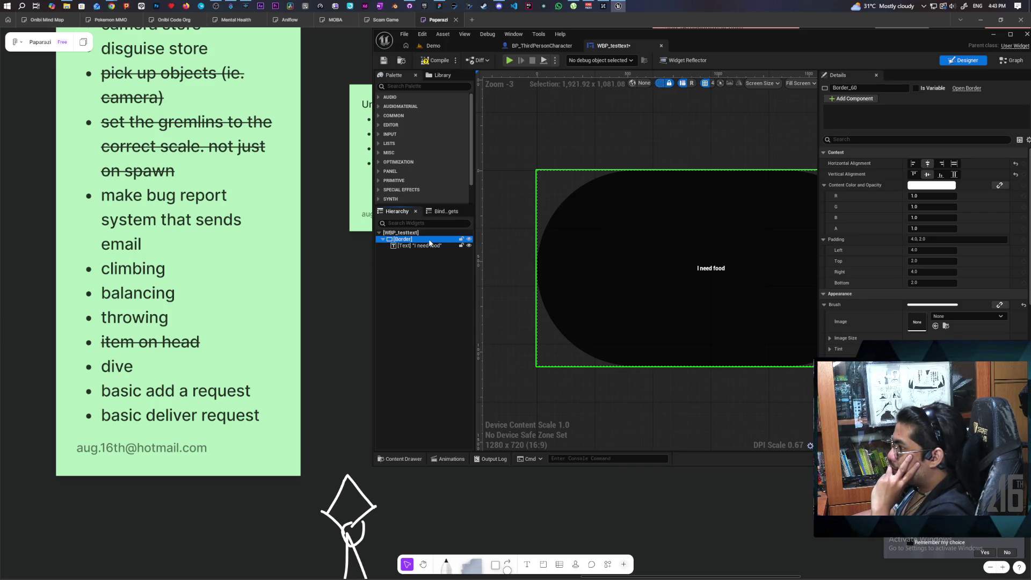
# Wrap the Border with an Overlay, select the new Overlay, and compile WBP_testtext.
pyautogui.rightClick(419, 242)
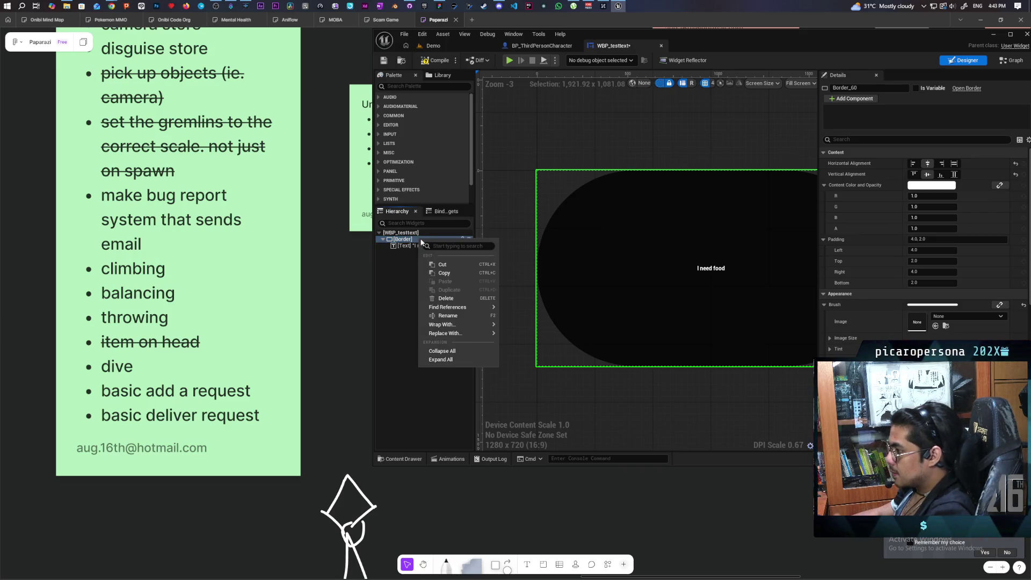
pyautogui.moveTo(463, 324)
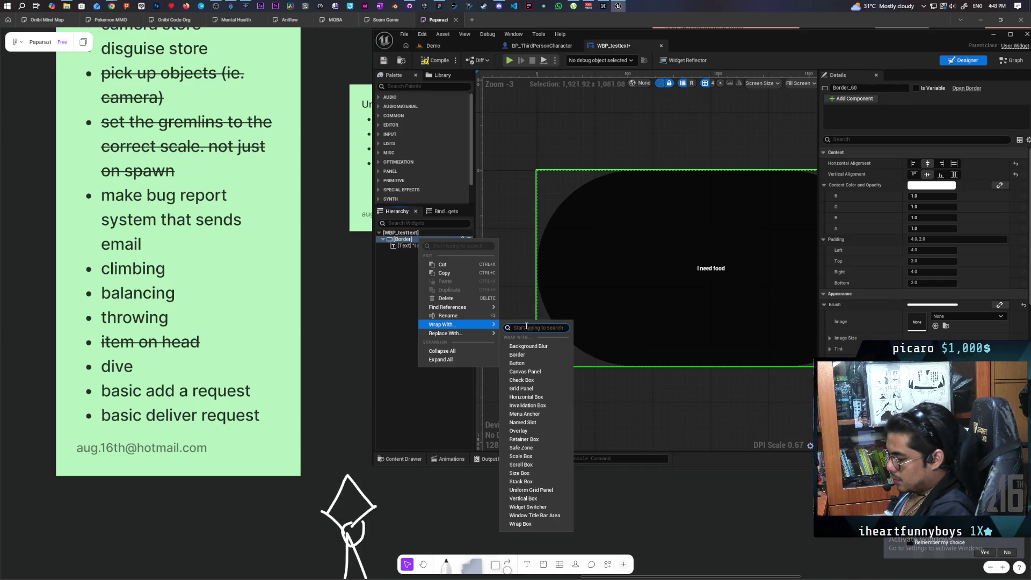
pyautogui.write('ove')
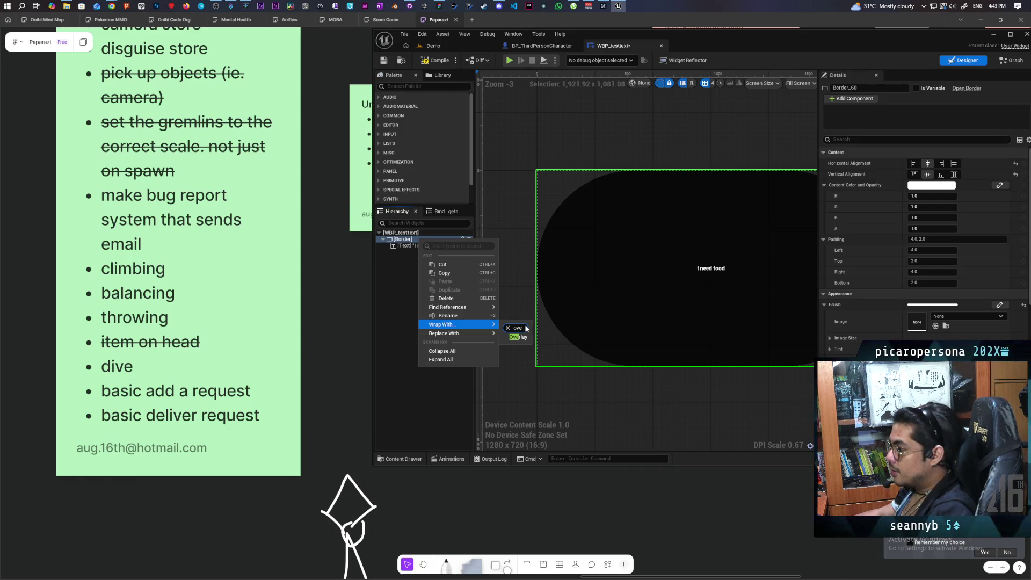
pyautogui.click(512, 337)
pyautogui.scroll(2, 553, 184)
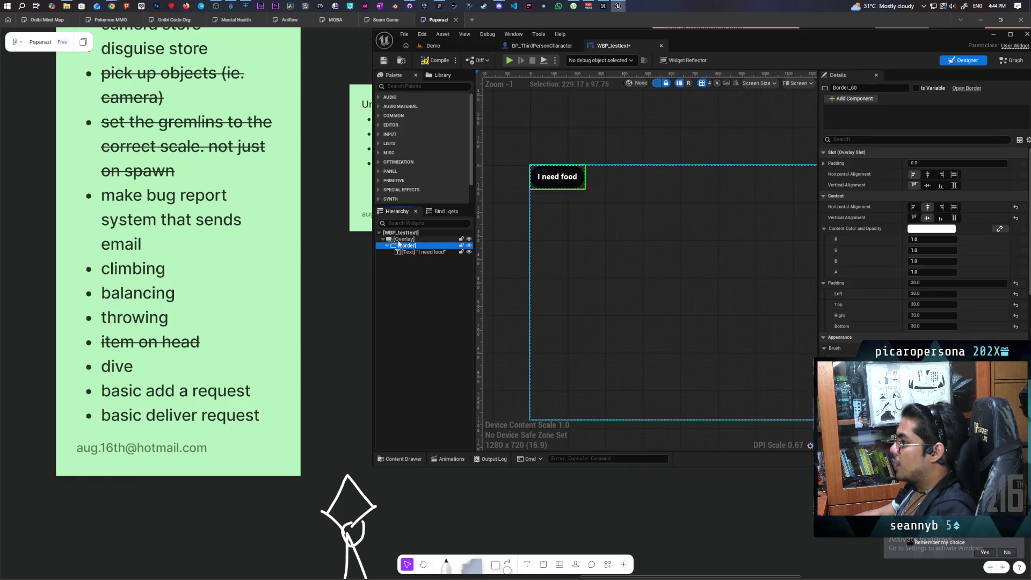
pyautogui.click(404, 239)
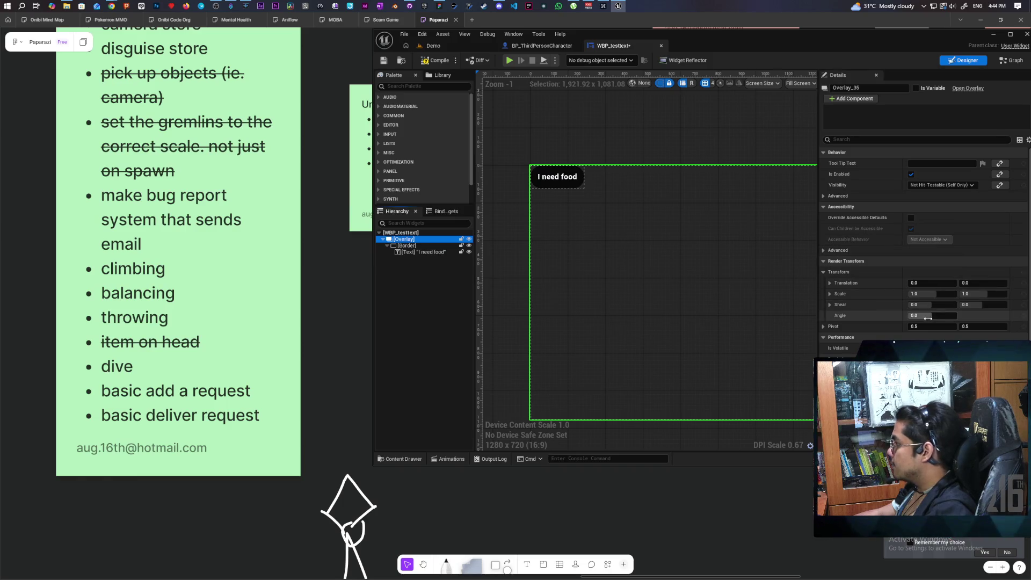
pyautogui.click(446, 64)
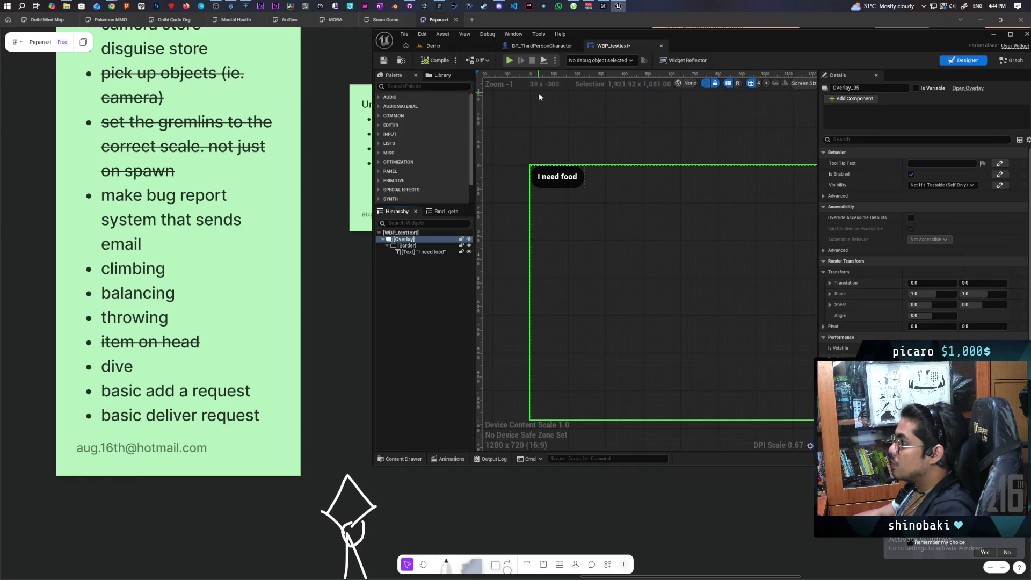
# Run a quick three-client Play-in-Editor test of the Demo level, then return to the WBP_testtext designer.
pyautogui.click(430, 45)
pyautogui.hotkey('alt', 'p')
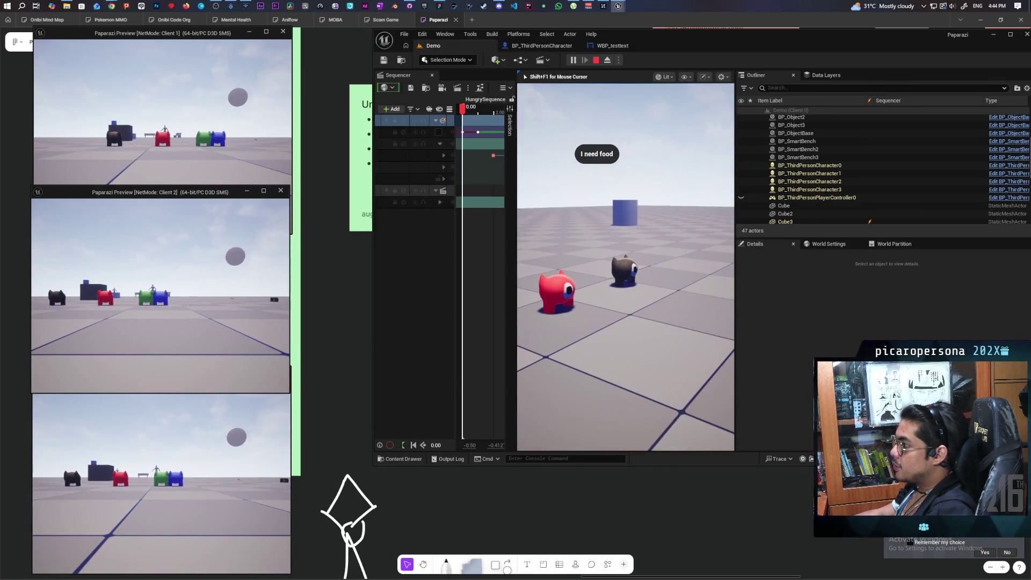
pyautogui.press('Escape')
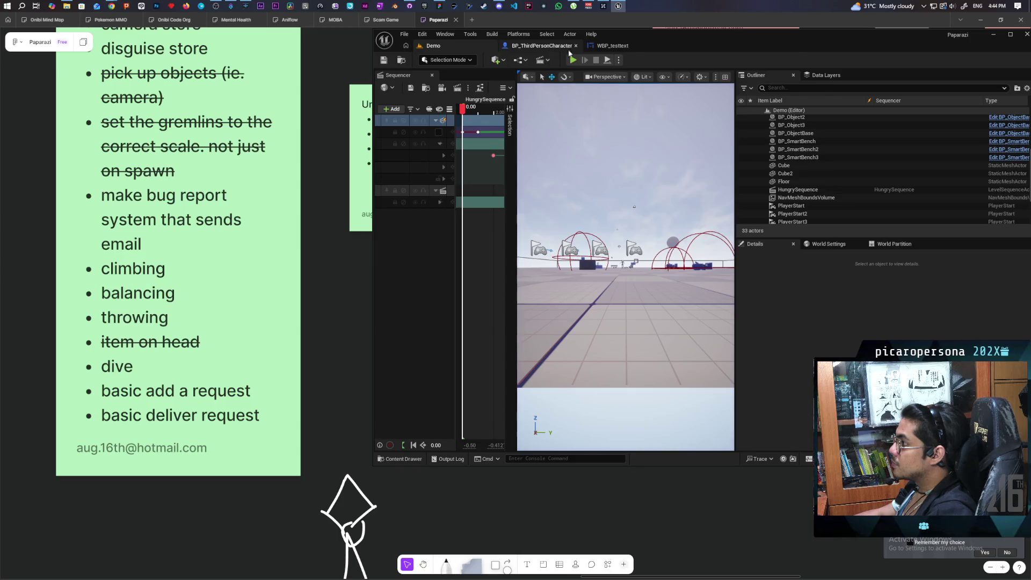
pyautogui.click(566, 49)
pyautogui.click(612, 45)
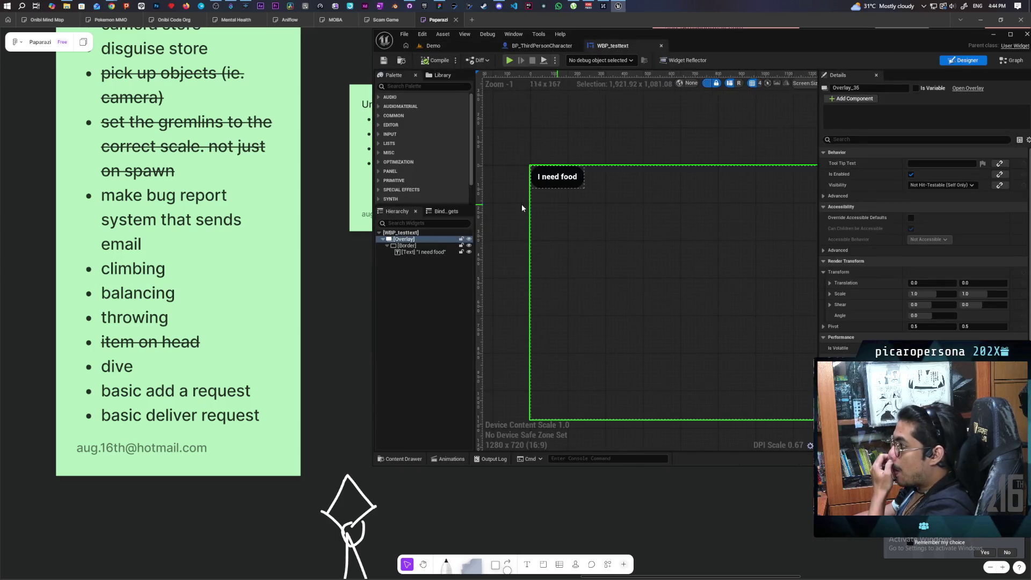
# Set the Border's horizontal and vertical alignment to Center and save WBP_testtext.
pyautogui.scroll(-2, 891, 213)
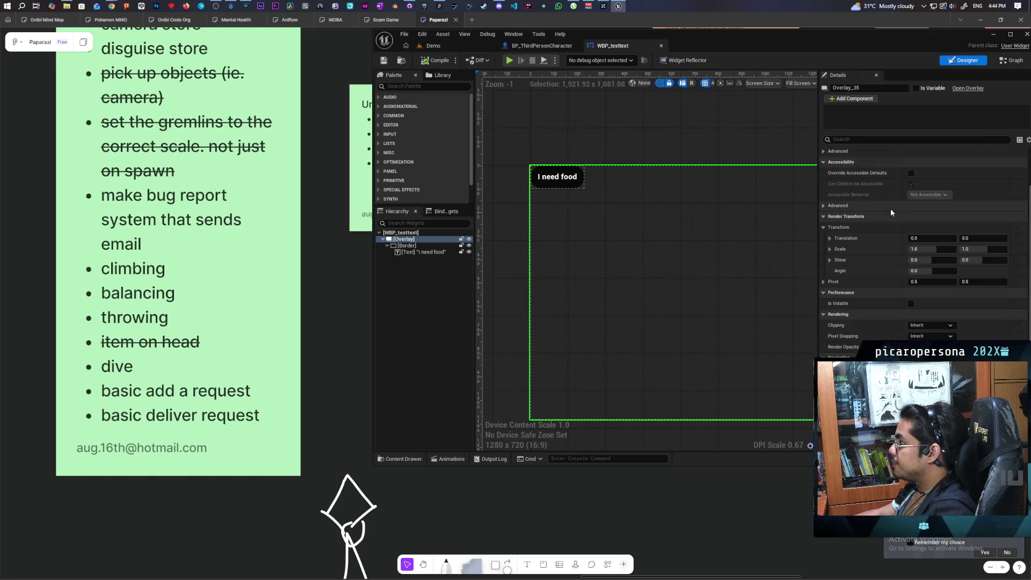
pyautogui.click(411, 246)
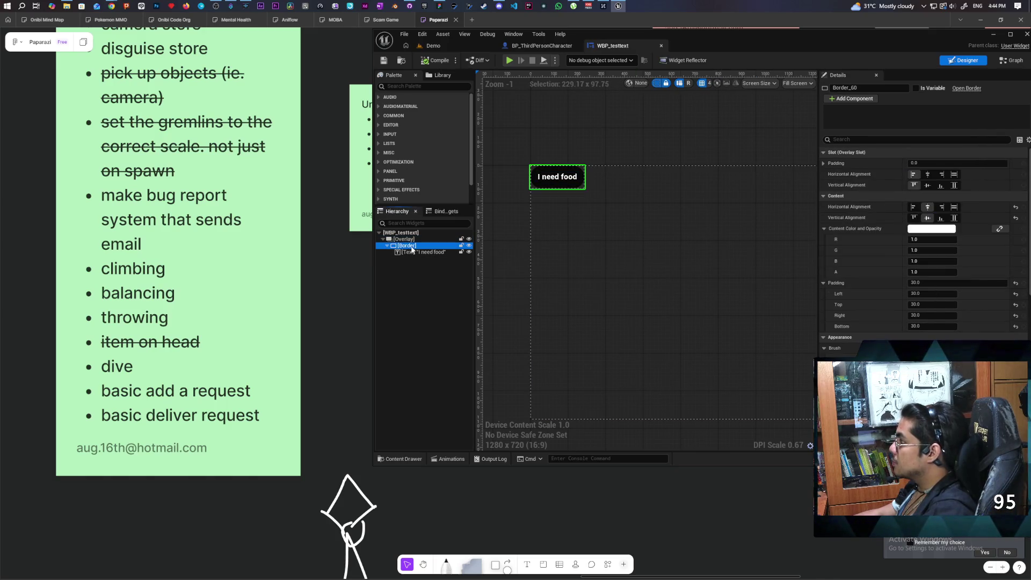
pyautogui.click(927, 175)
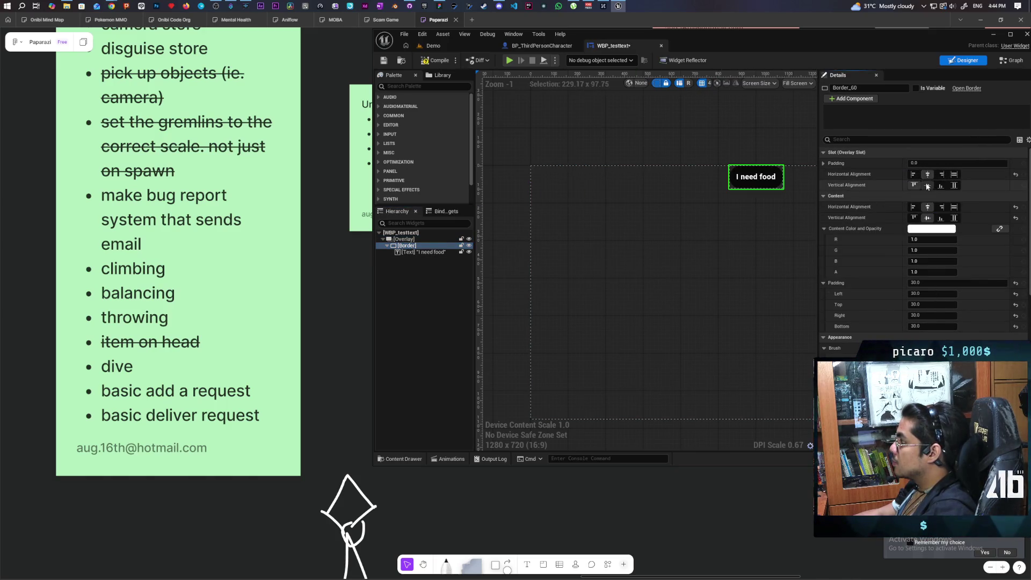
pyautogui.click(927, 186)
pyautogui.hotkey('ctrl', 's')
pyautogui.click(451, 45)
# Play the Demo level with three clients, walk to the 'I need food' cylinder, then stop.
pyautogui.hotkey('alt', 'p')
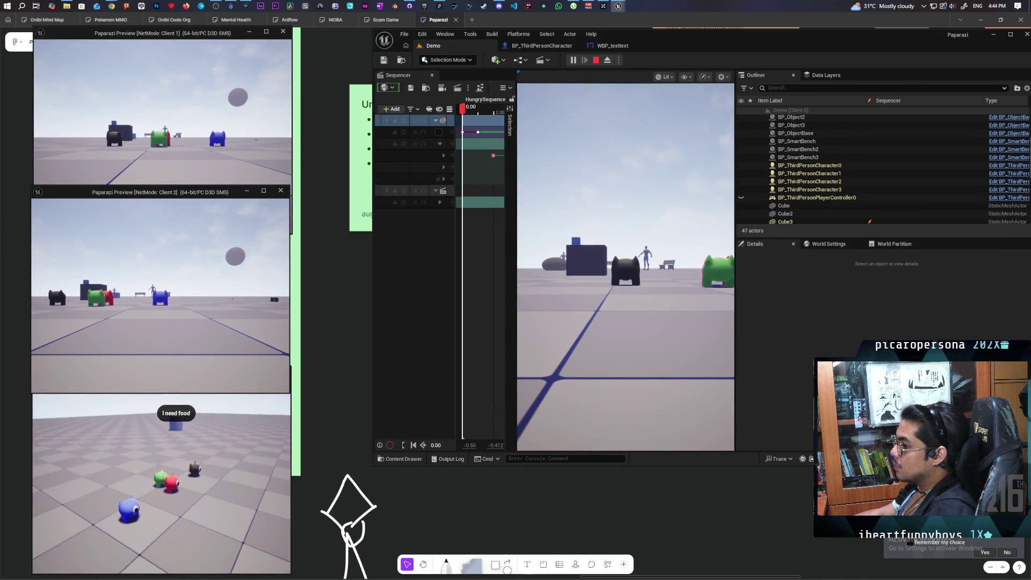
pyautogui.click(619, 205)
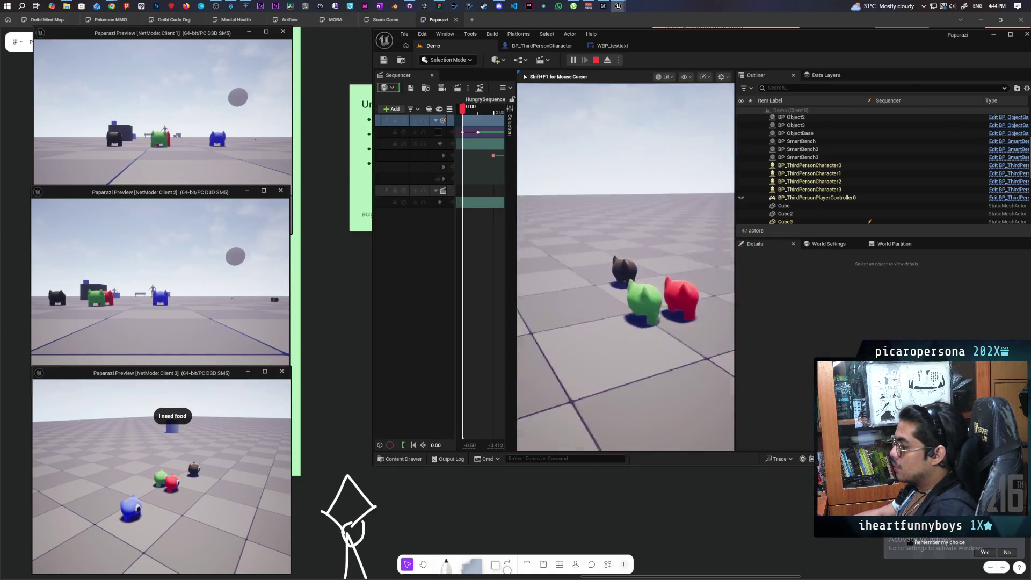
pyautogui.press('w')
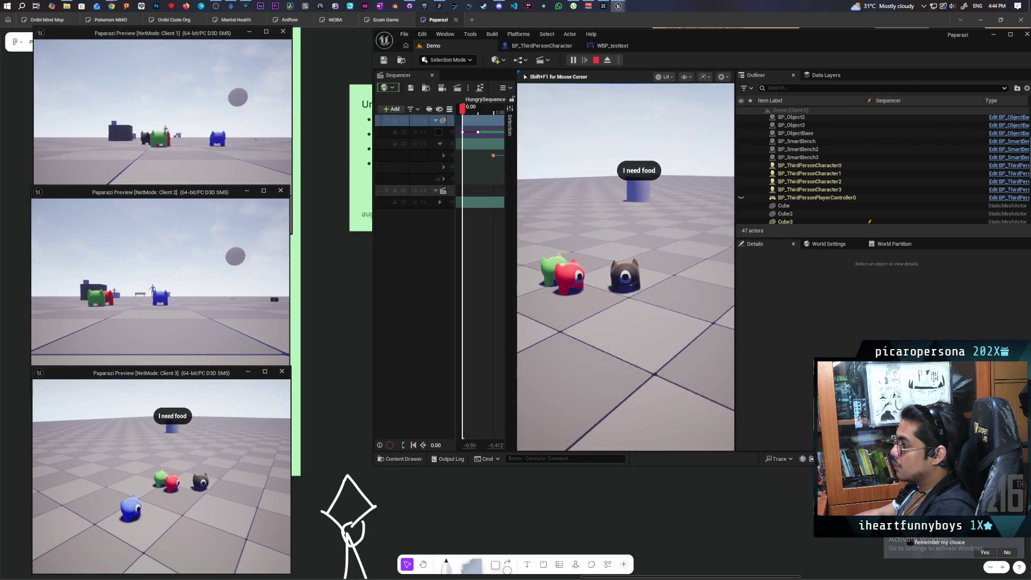
pyautogui.press('w')
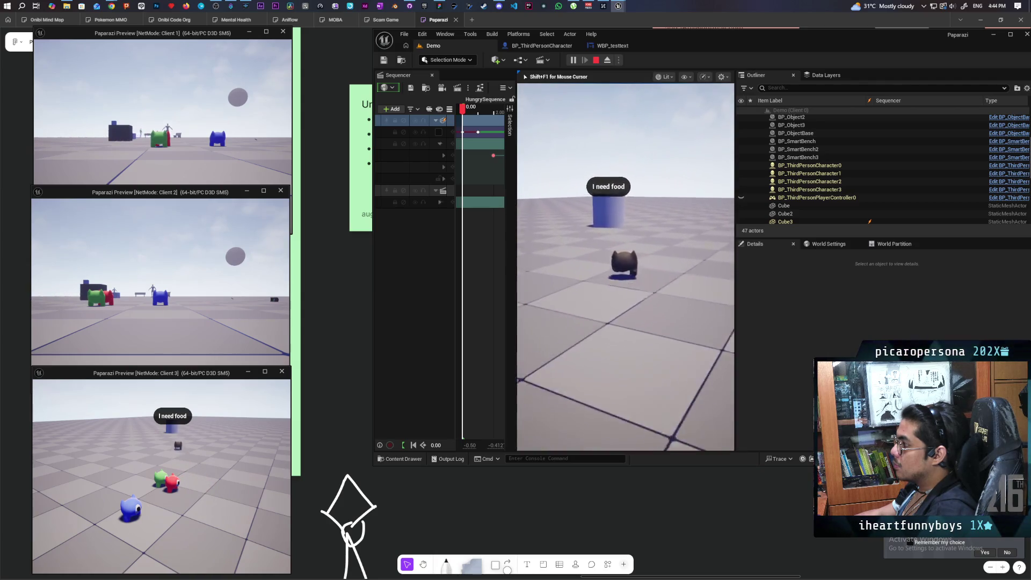
pyautogui.press('s')
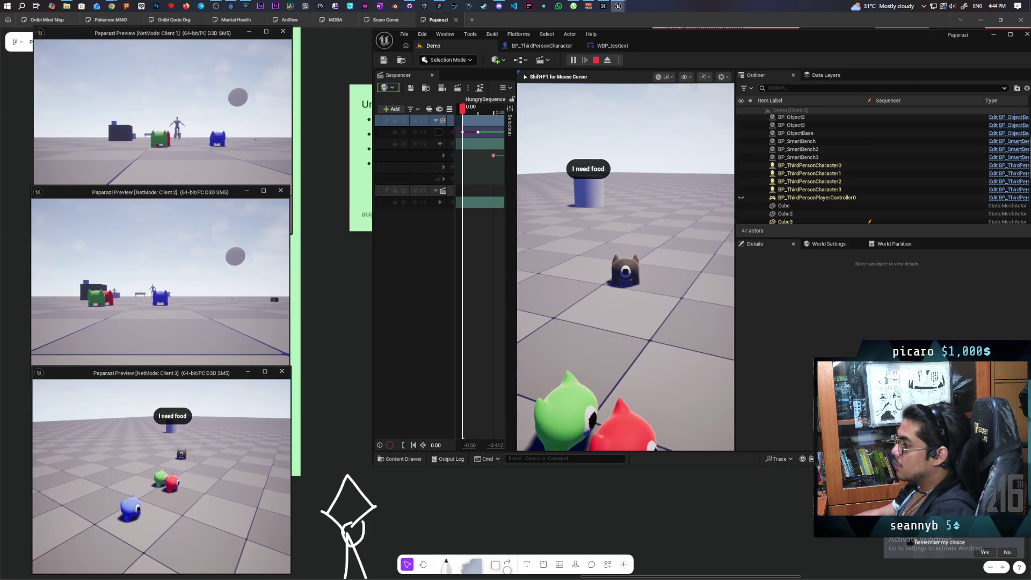
pyautogui.press('Escape')
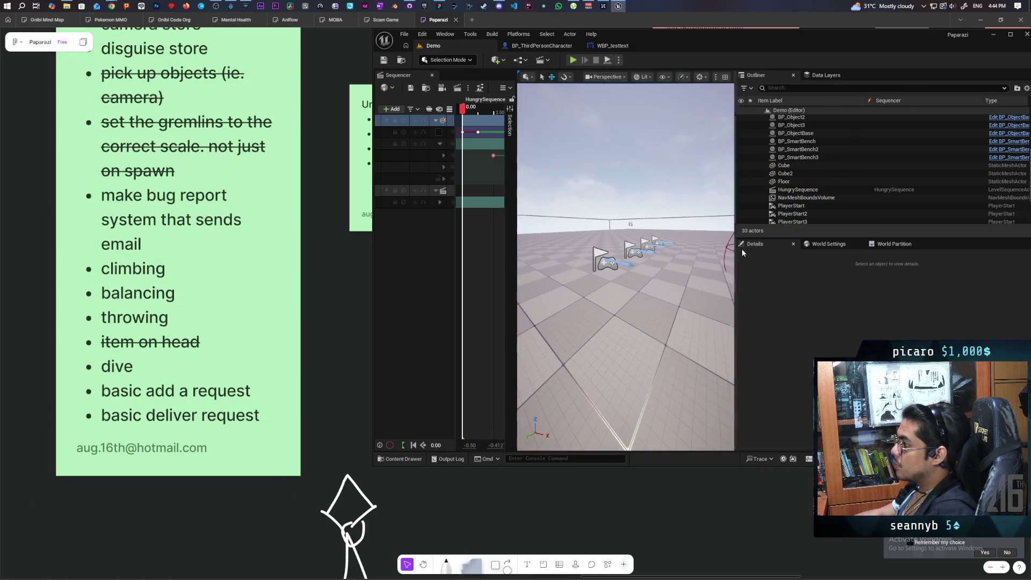
pyautogui.press('e')
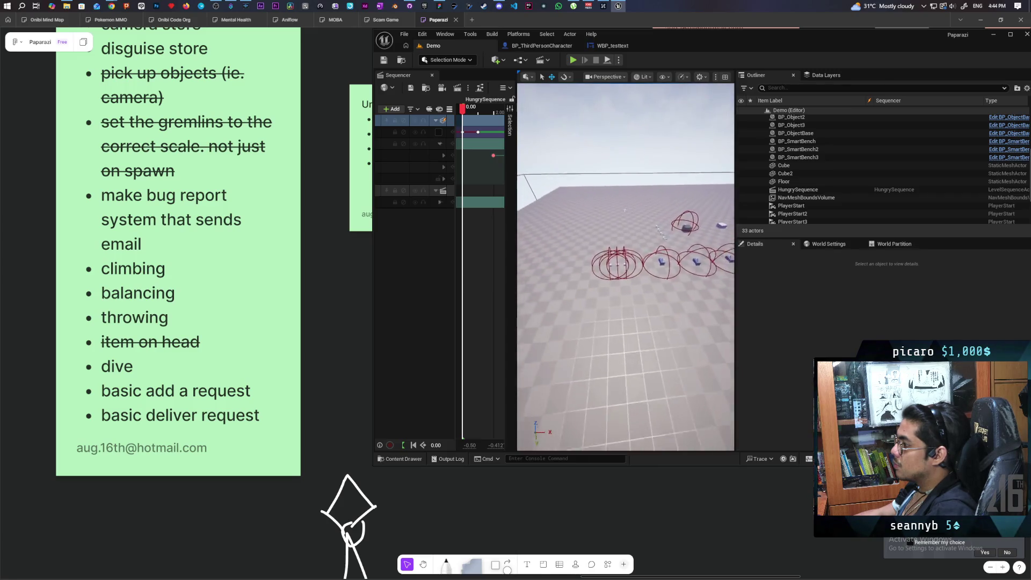
# Move the HungrySequence playhead to 1.9333 and frame Cube3 in the viewport.
pyautogui.press('w')
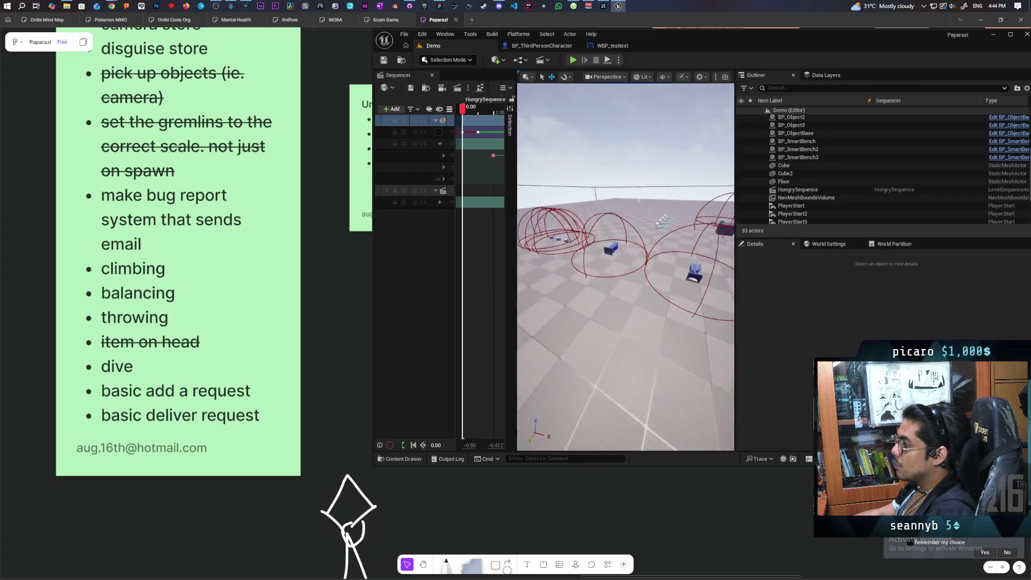
pyautogui.press('s')
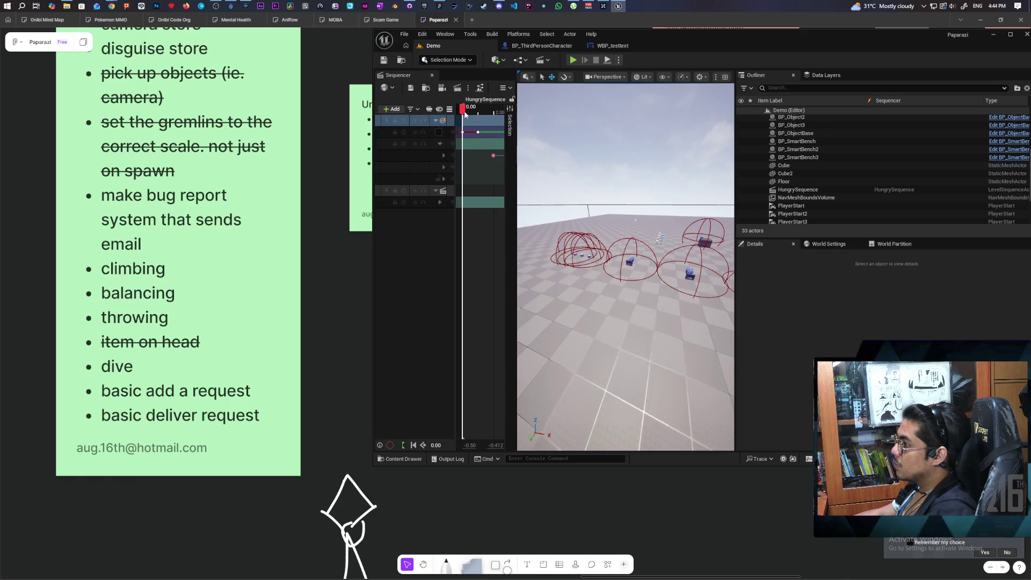
pyautogui.click(835, 183)
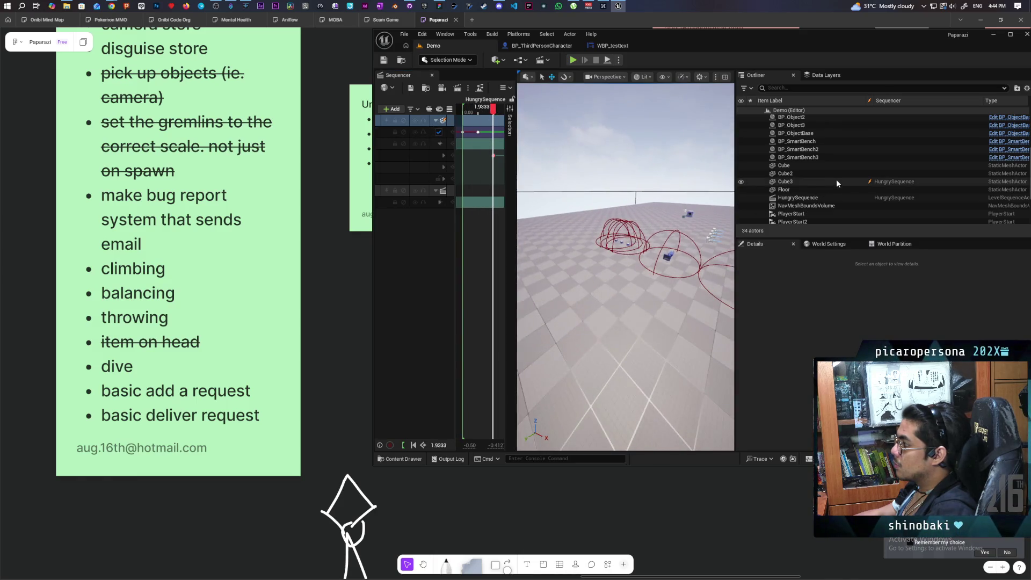
pyautogui.press('s')
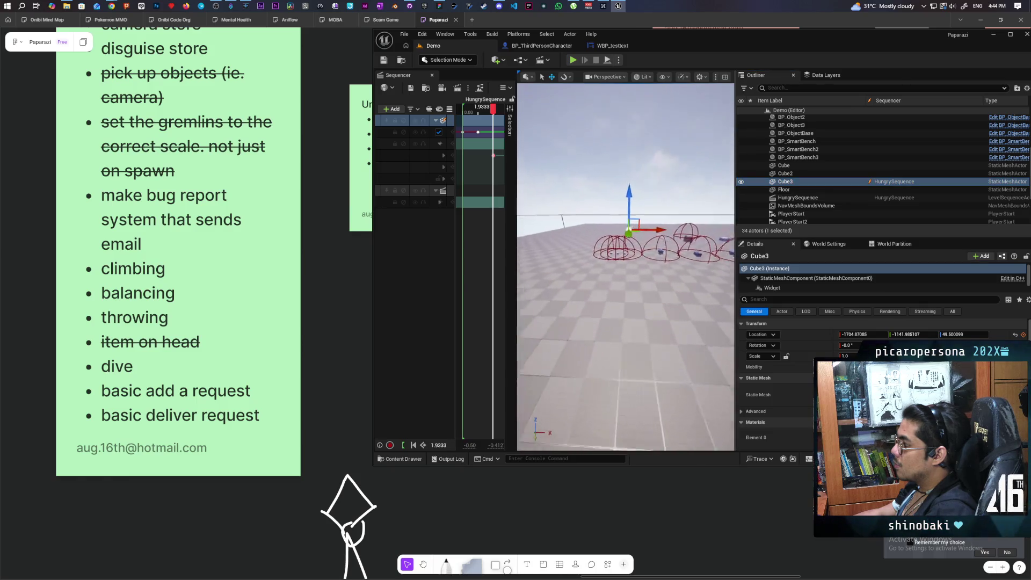
pyautogui.press('w')
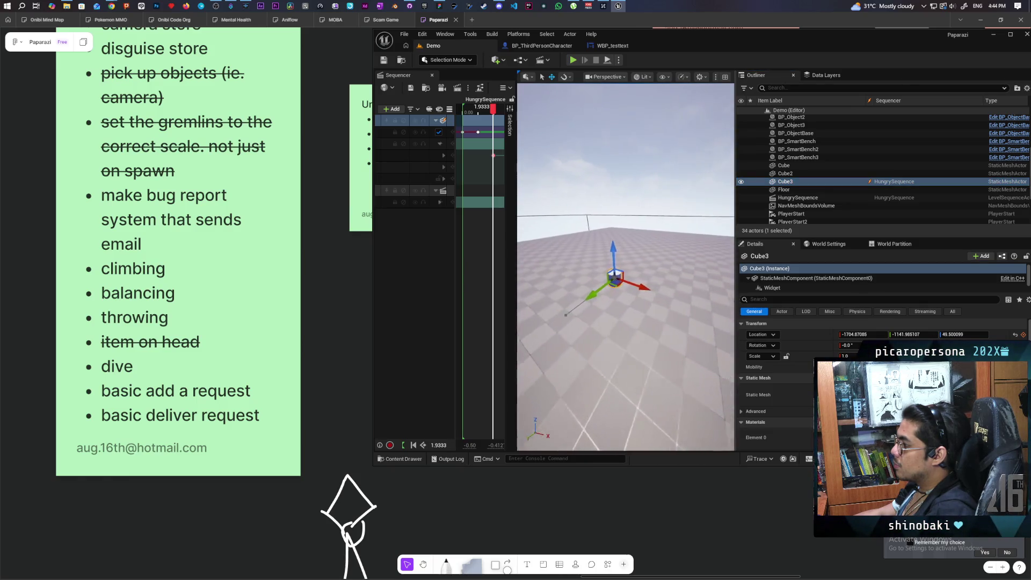
pyautogui.press('s')
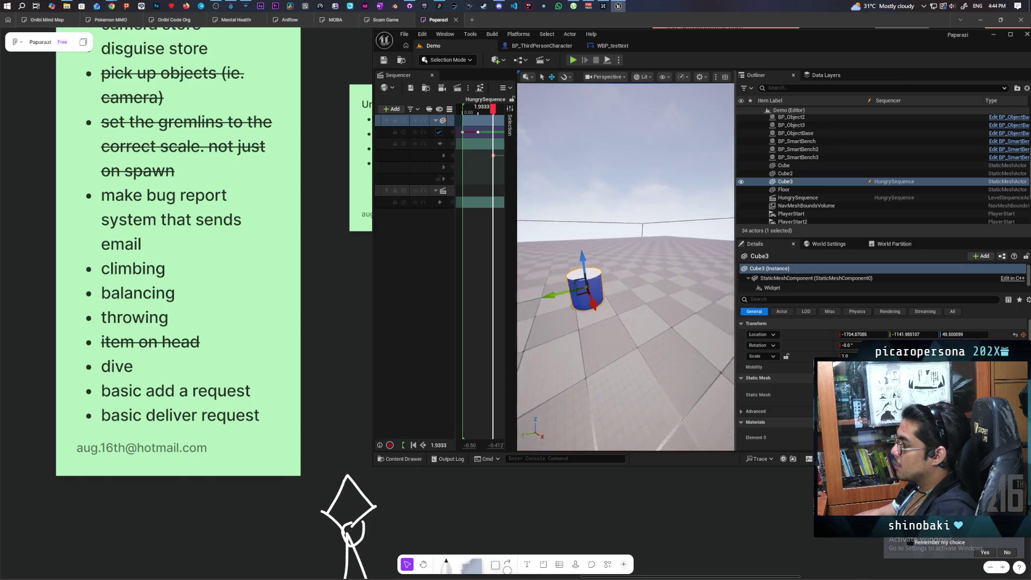
pyautogui.press('f')
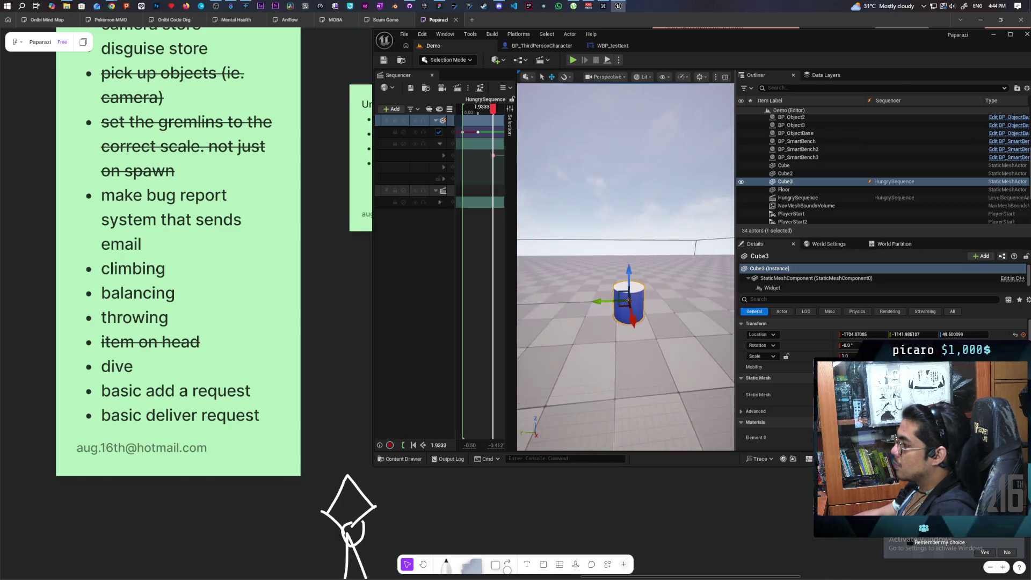
pyautogui.press('w')
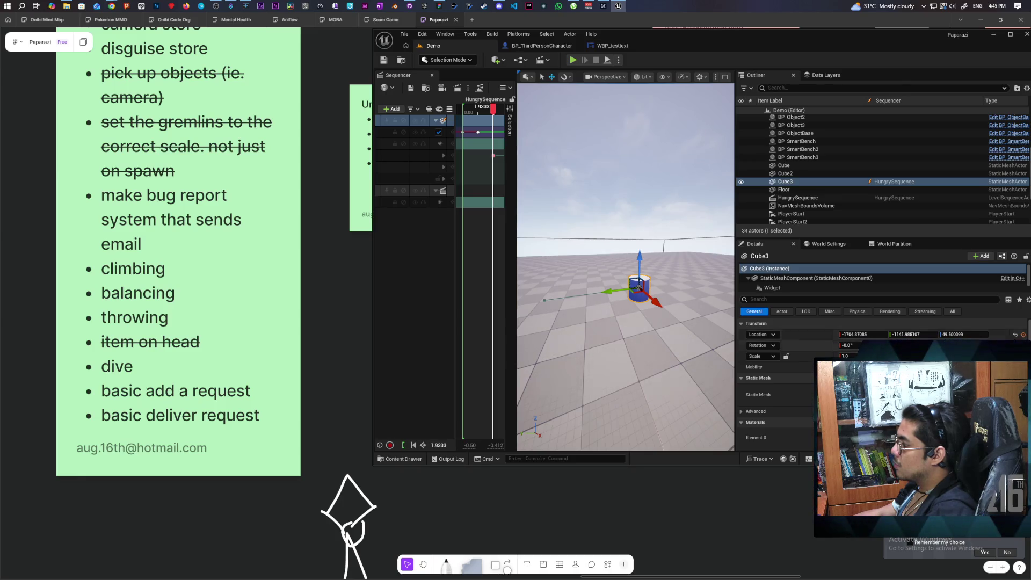
# Lift Cube3's Widget component to about Z 115.8 above the cylinder and start a playtest.
pyautogui.click(788, 281)
pyautogui.moveTo(640, 250); pyautogui.dragTo(643, 243)
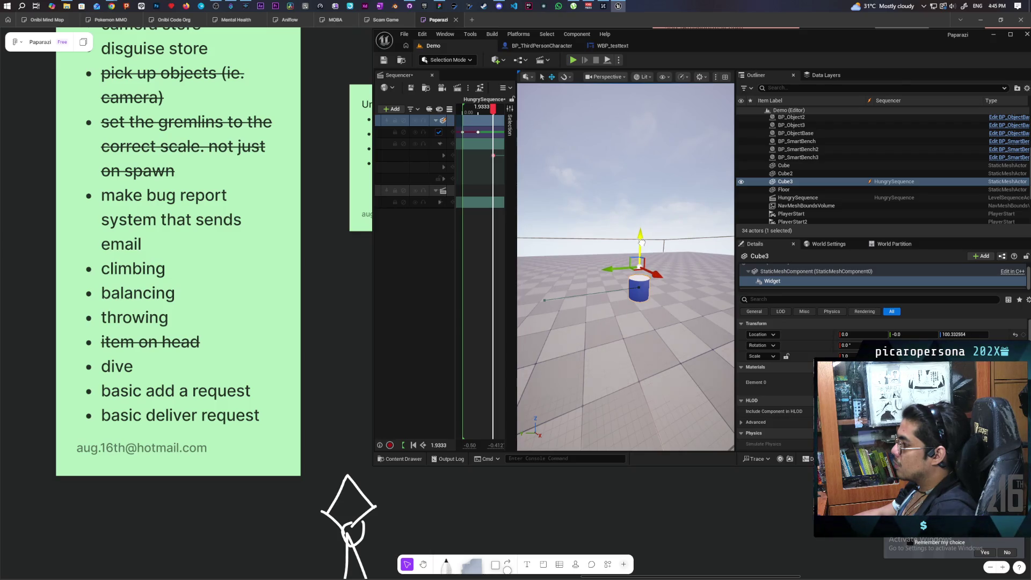
pyautogui.click(573, 59)
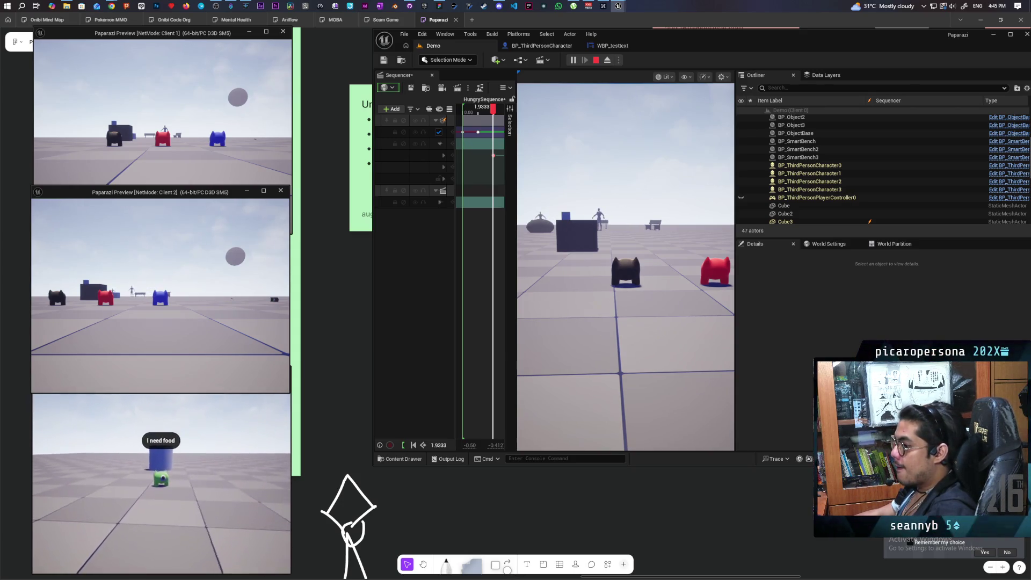
# Walk the character toward the 'I need food' cylinder, then detach to a free camera.
pyautogui.click(625, 268)
pyautogui.press('w')
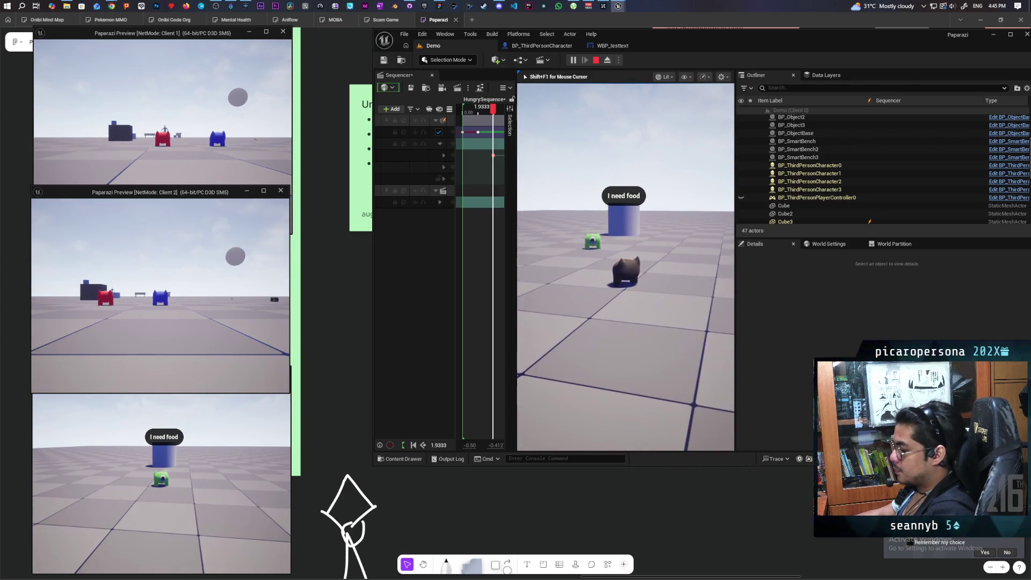
pyautogui.press('F8')
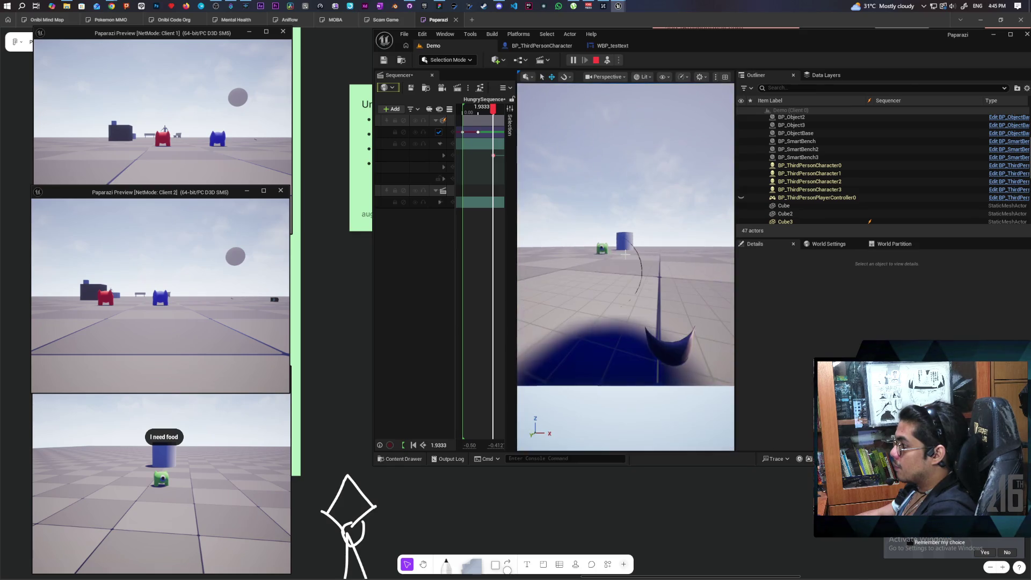
# Set Cube3's widget Z location to 100 in the running game, then end the playtest.
pyautogui.click(784, 221)
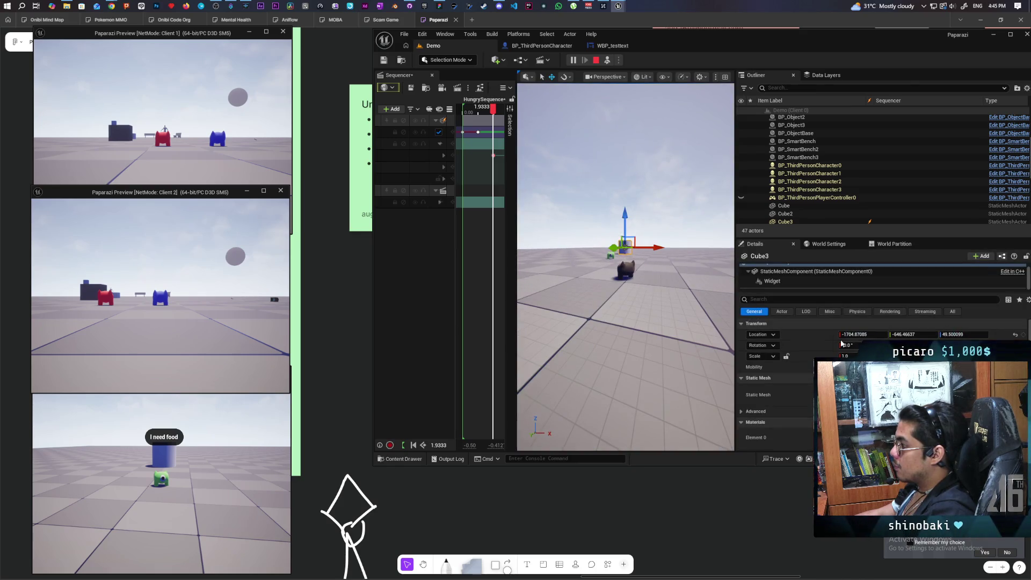
pyautogui.click(805, 281)
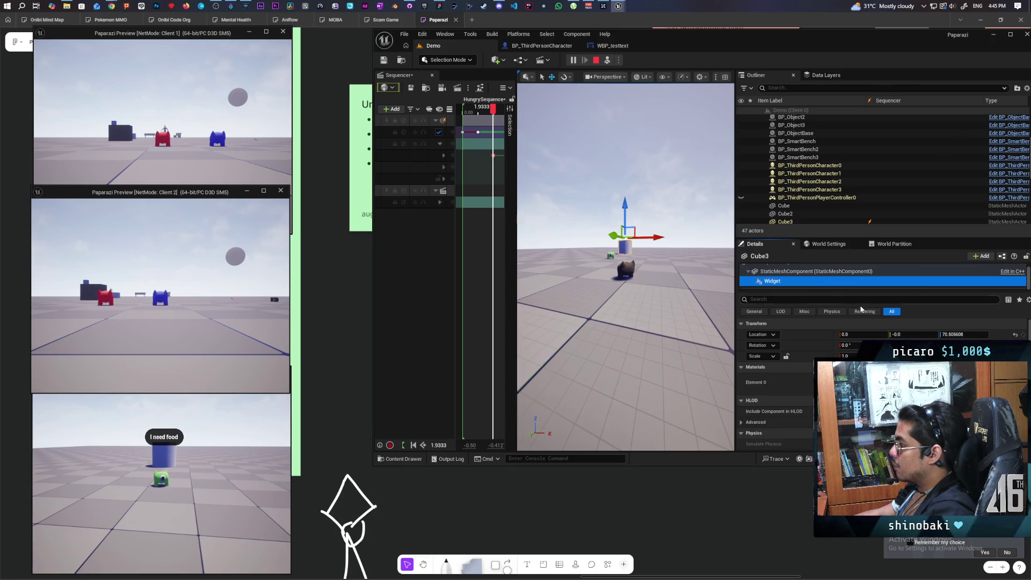
pyautogui.click(963, 334)
pyautogui.write('100')
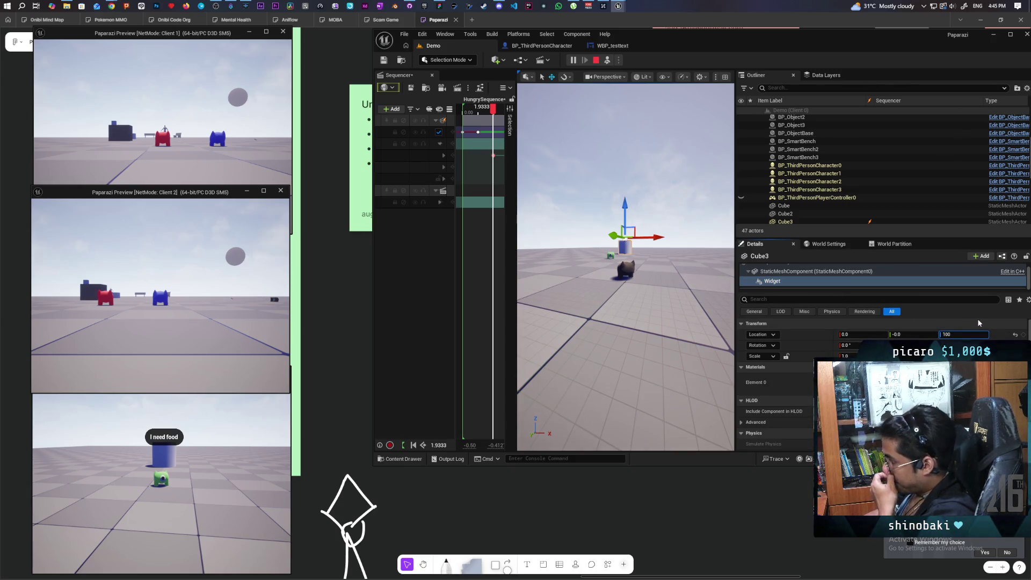
pyautogui.press('Return')
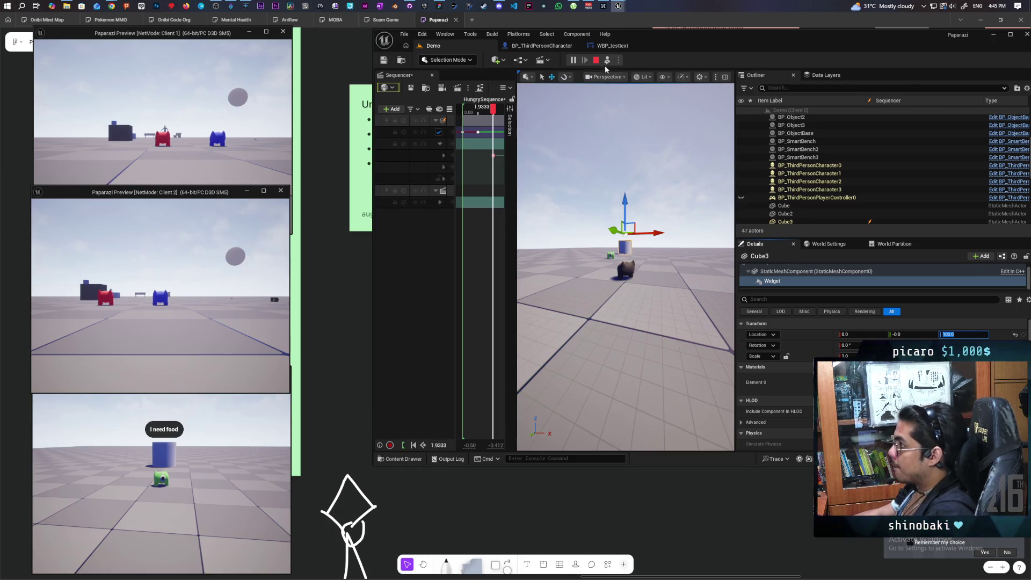
pyautogui.click(607, 60)
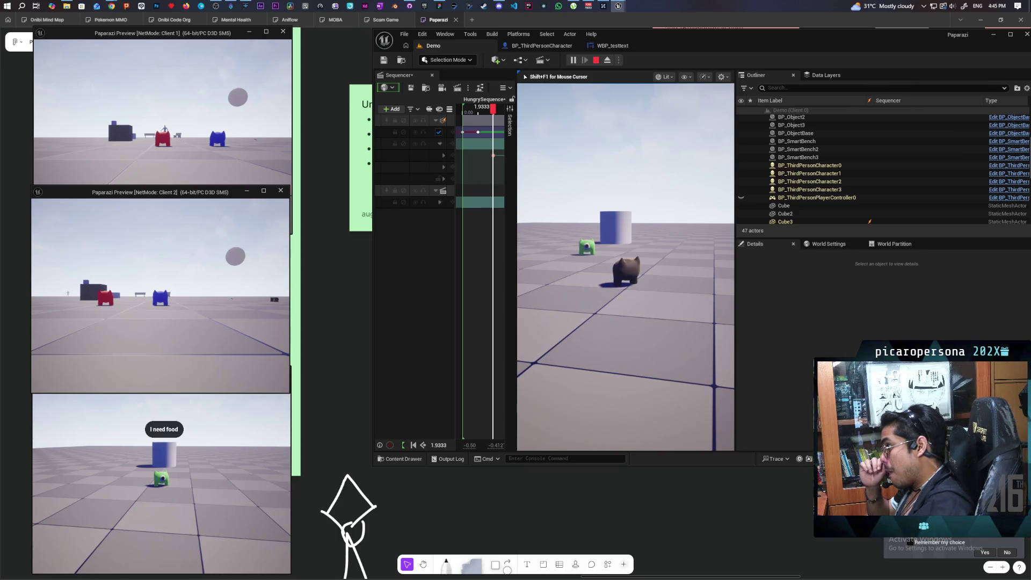
pyautogui.press('Escape')
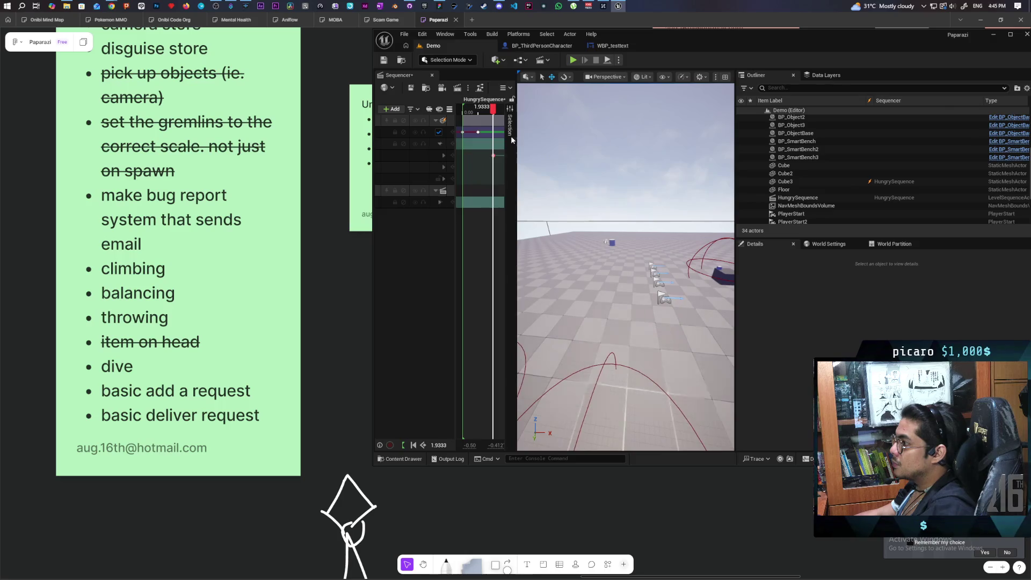
# Change Cube3's widget Location Z from 70.5 to 100, then launch a three-client playtest.
pyautogui.moveTo(491, 111)
pyautogui.mouseDown()
pyautogui.moveTo(463, 119)
pyautogui.moveTo(491, 111)
pyautogui.moveTo(463, 120)
pyautogui.moveTo(491, 115)
pyautogui.moveTo(468, 121)
pyautogui.moveTo(480, 125)
pyautogui.mouseUp()
pyautogui.click(611, 242)
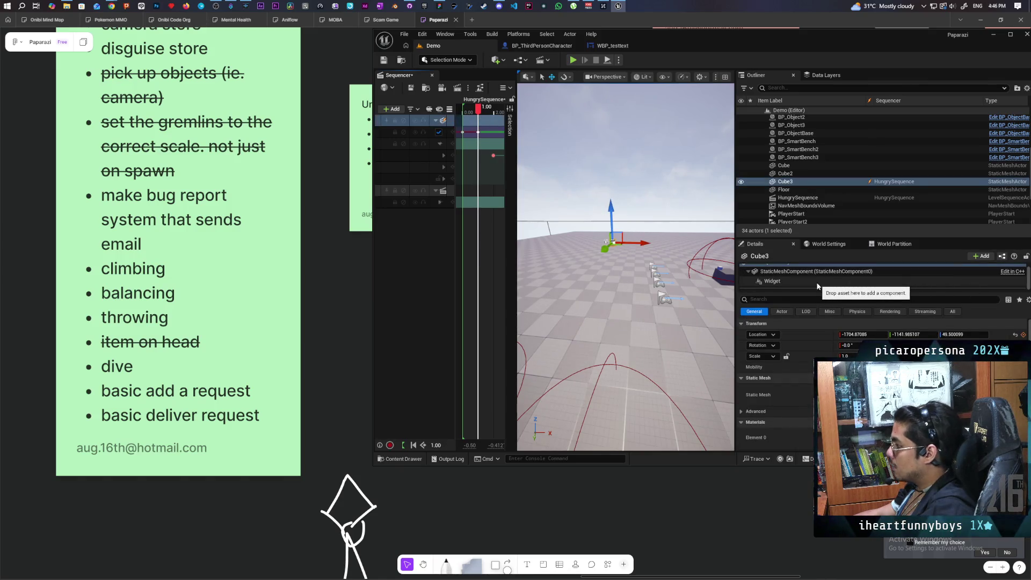
pyautogui.click(781, 281)
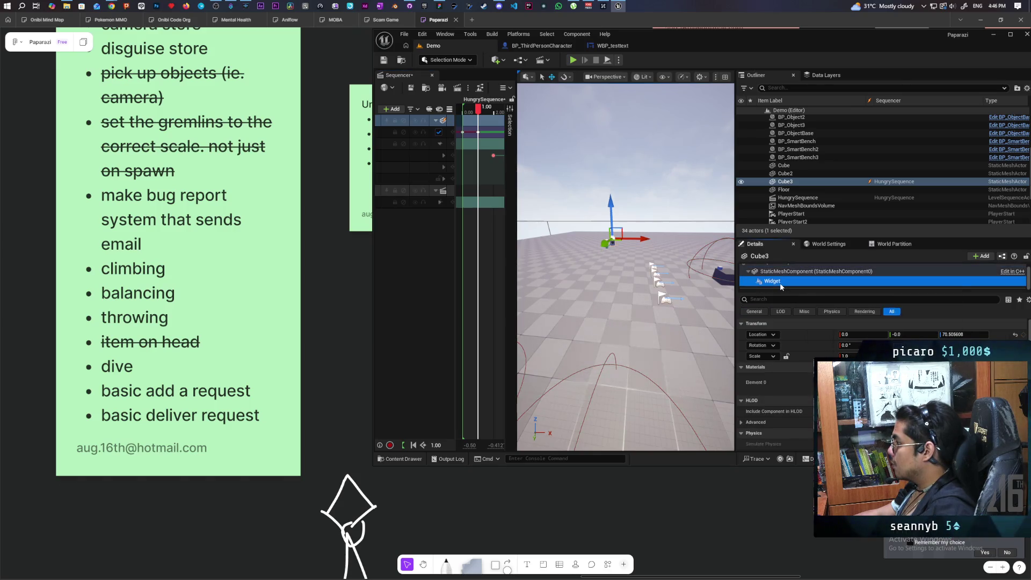
pyautogui.click(966, 334)
pyautogui.write('10')
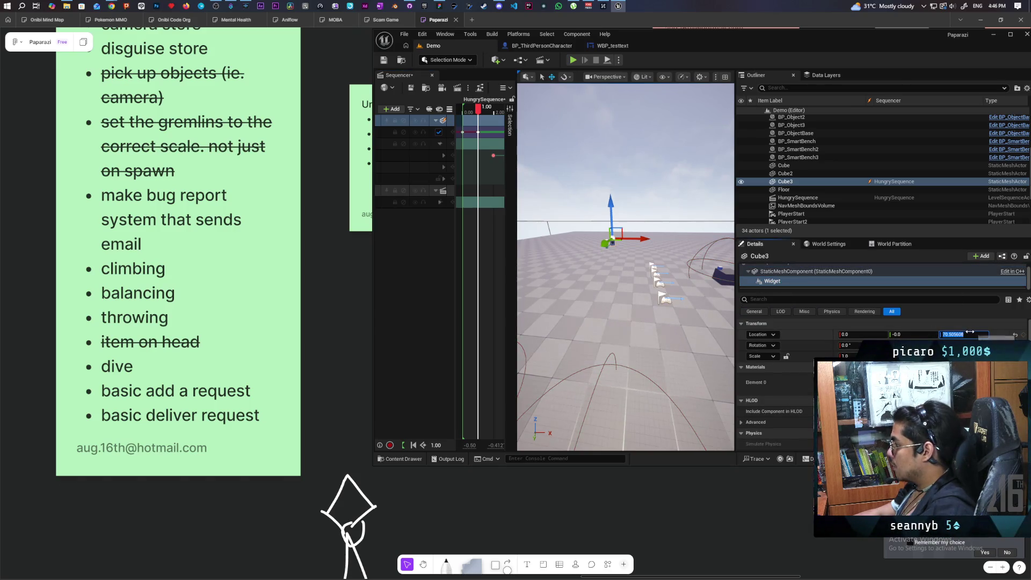
pyautogui.write('0')
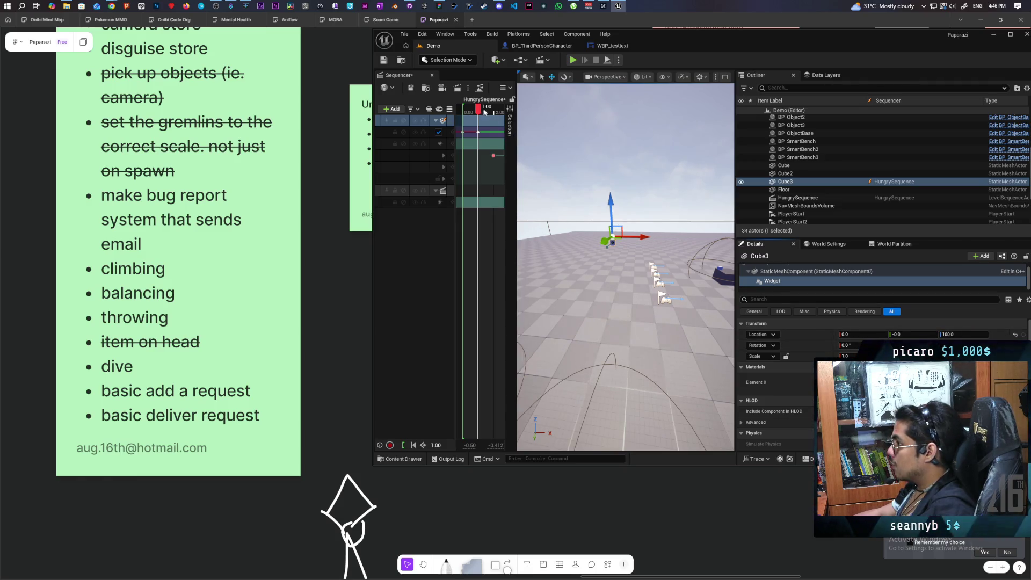
pyautogui.moveTo(478, 109); pyautogui.dragTo(491, 118)
pyautogui.click(772, 280)
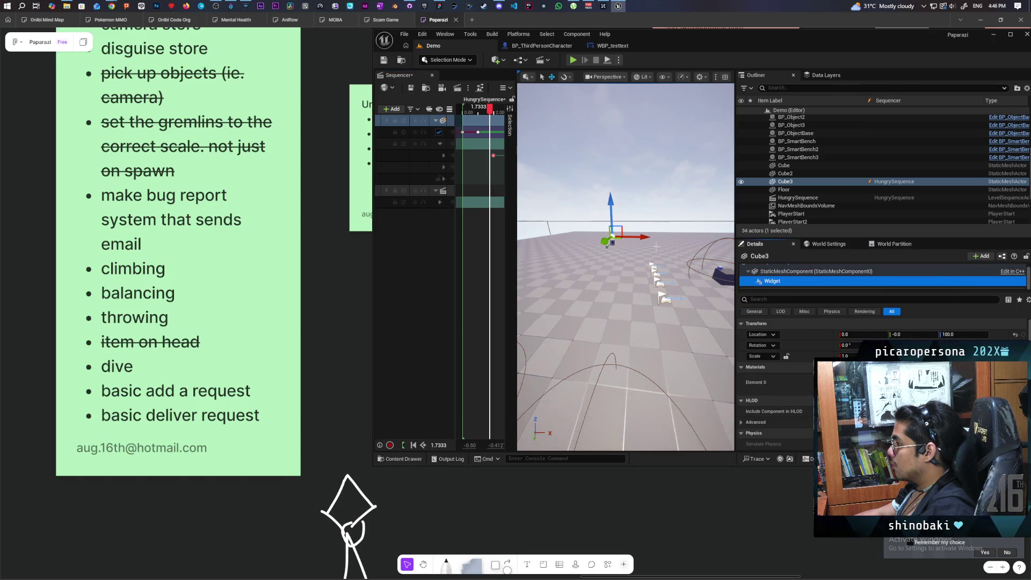
pyautogui.click(573, 59)
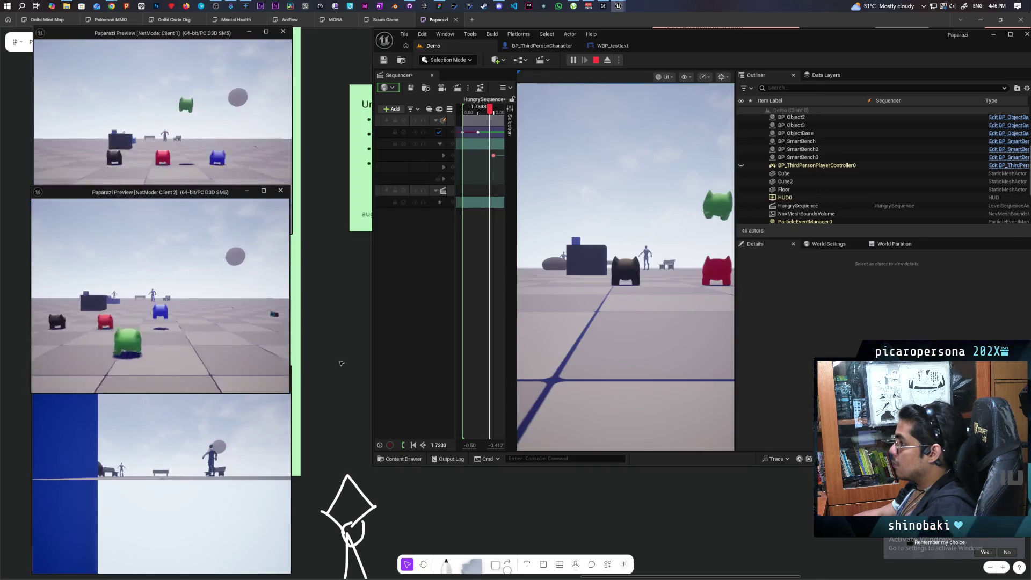
pyautogui.click(591, 307)
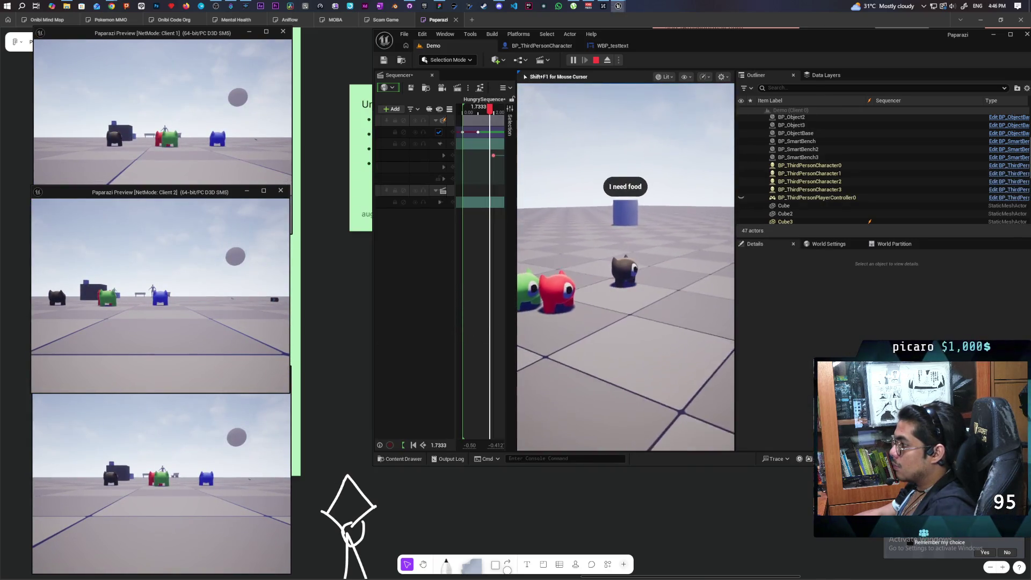
pyautogui.press('w')
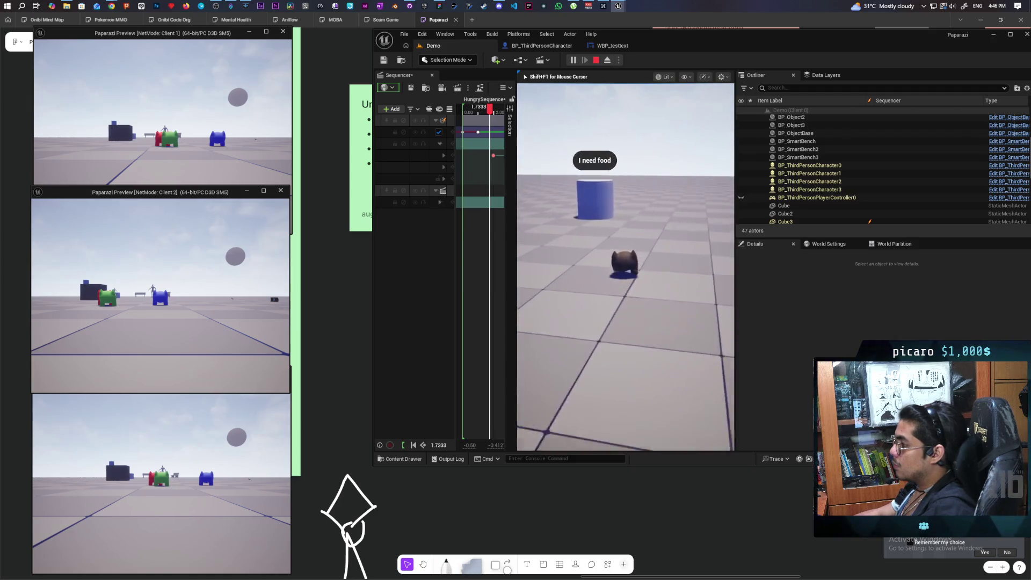
pyautogui.press('s')
pyautogui.hotkey('shift', 'F1')
pyautogui.press('Escape')
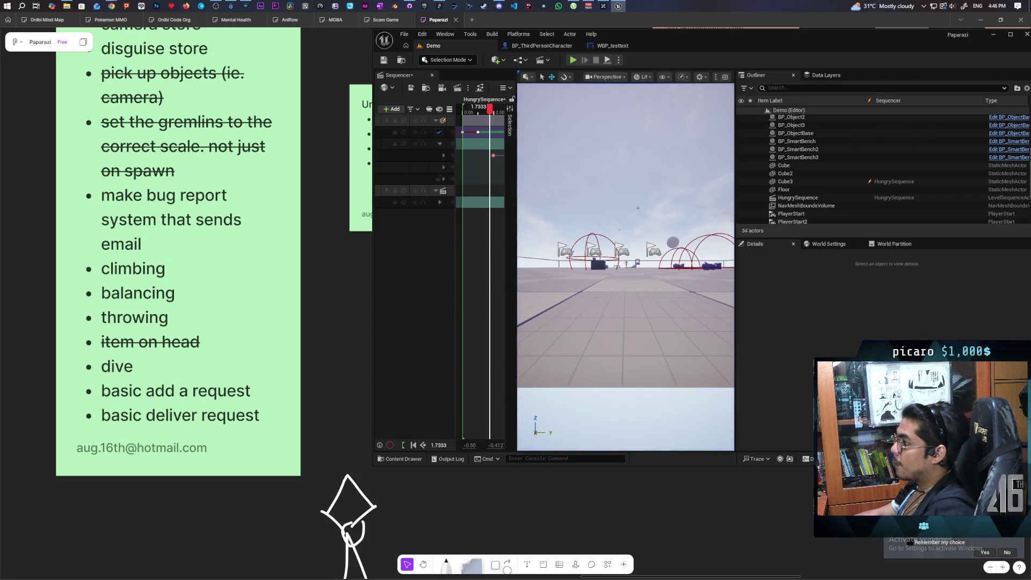
# Frame HungrySequence in the viewport, then open the Demo Level Blueprint's event graph.
pyautogui.moveTo(655, 325)
pyautogui.mouseDown()
pyautogui.moveTo(696, 345)
pyautogui.moveTo(683, 342)
pyautogui.mouseUp()
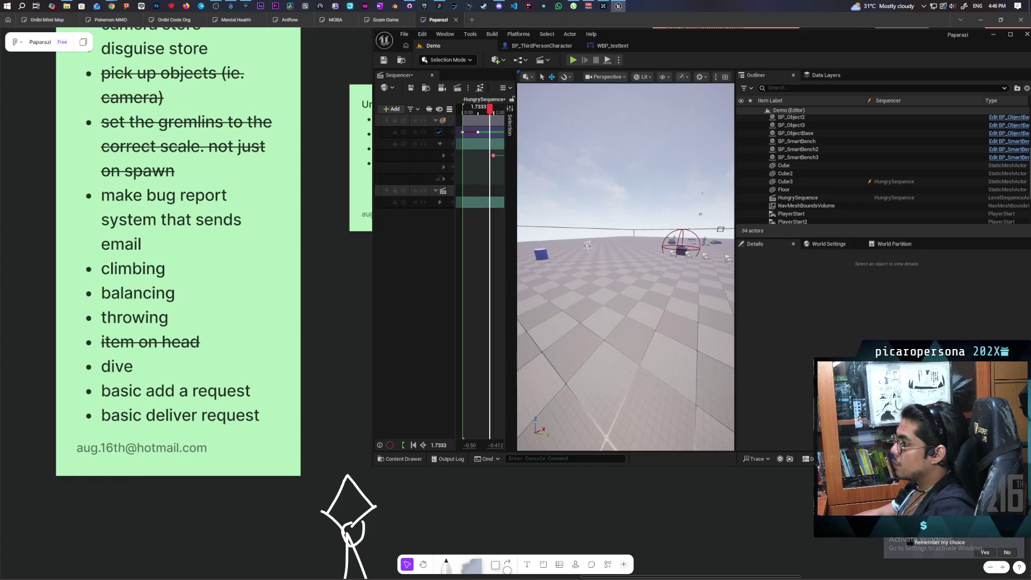
pyautogui.doubleClick(797, 198)
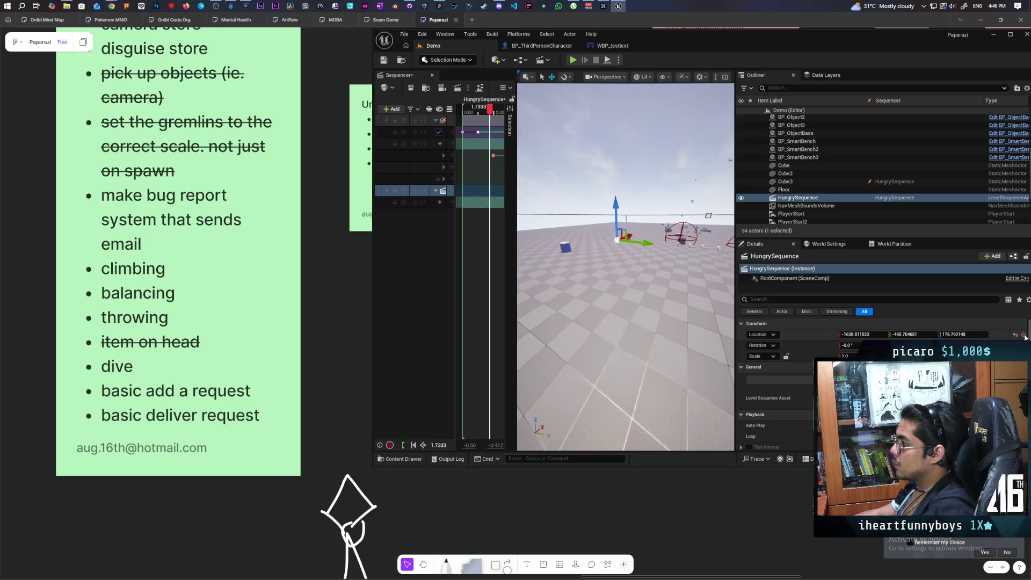
pyautogui.scroll(-1, 1024, 337)
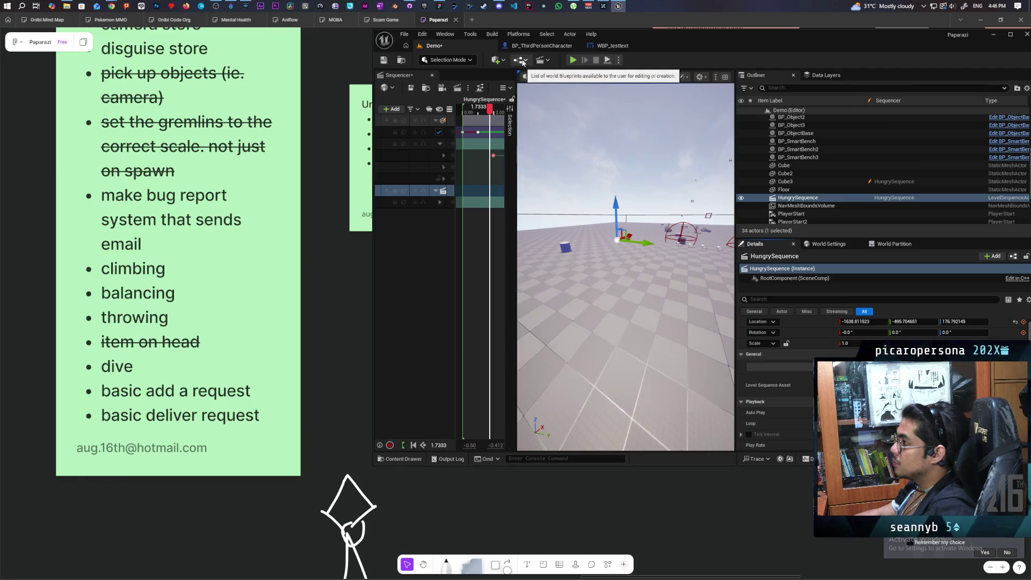
pyautogui.click(519, 59)
pyautogui.click(581, 118)
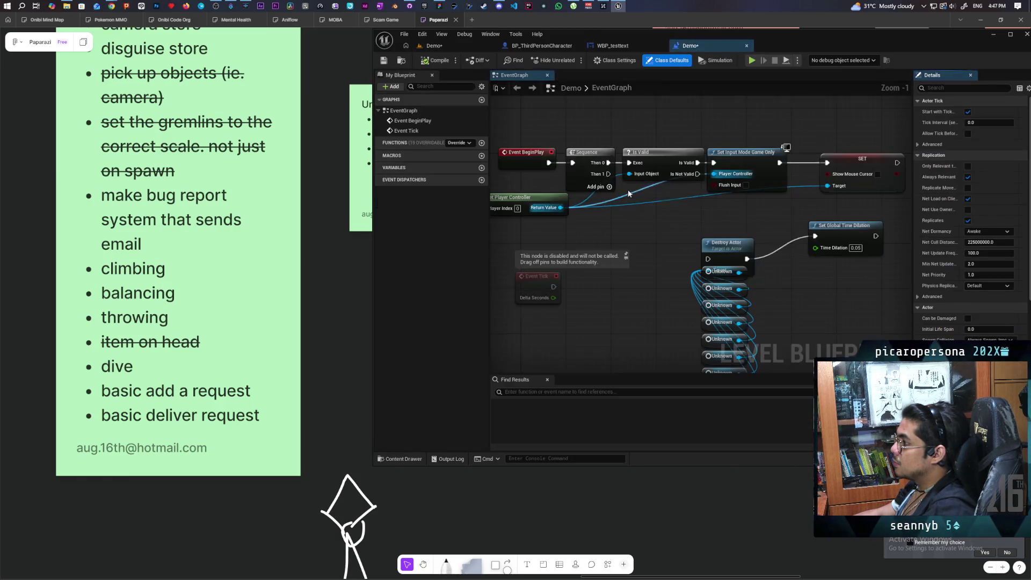
# Add a 5-second Delay node driven by the Sequence node's Then 1 output.
pyautogui.scroll(-3, 658, 228)
pyautogui.scroll(2, 609, 215)
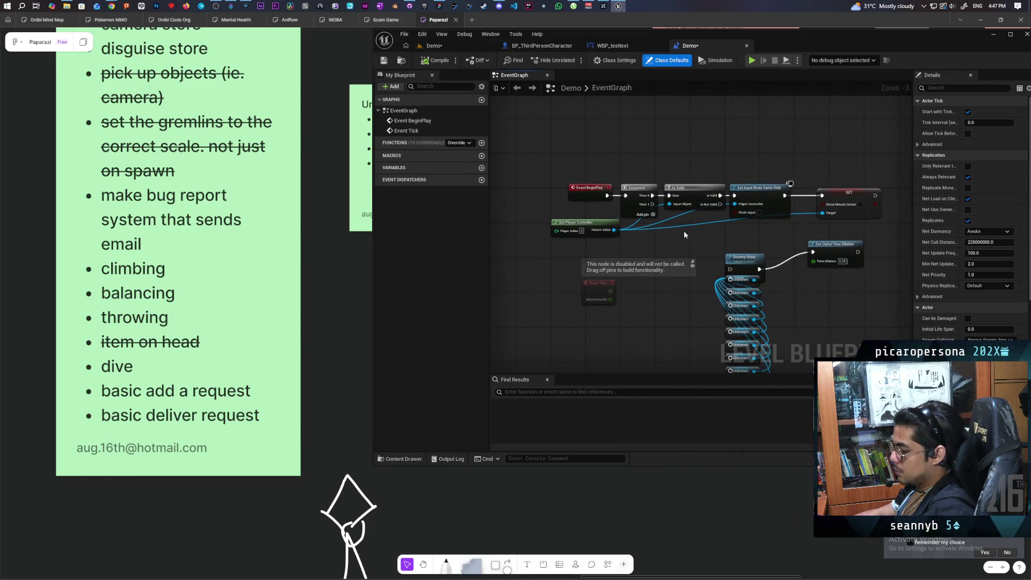
pyautogui.click(671, 154)
pyautogui.moveTo(648, 206)
pyautogui.mouseDown()
pyautogui.moveTo(688, 130)
pyautogui.moveTo(705, 180)
pyautogui.mouseUp()
pyautogui.write('5')
# Add a HungrySequence reference and its Sequence Player Play node.
pyautogui.rightClick(704, 179)
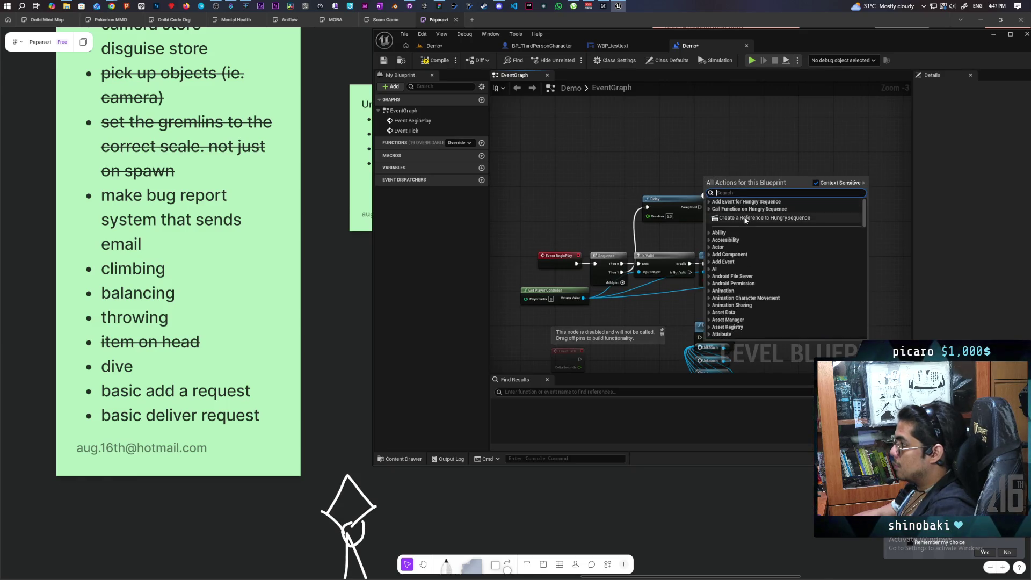
pyautogui.click(754, 200)
pyautogui.moveTo(736, 192)
pyautogui.mouseDown()
pyautogui.moveTo(705, 178)
pyautogui.moveTo(743, 200)
pyautogui.mouseUp()
pyautogui.write('play')
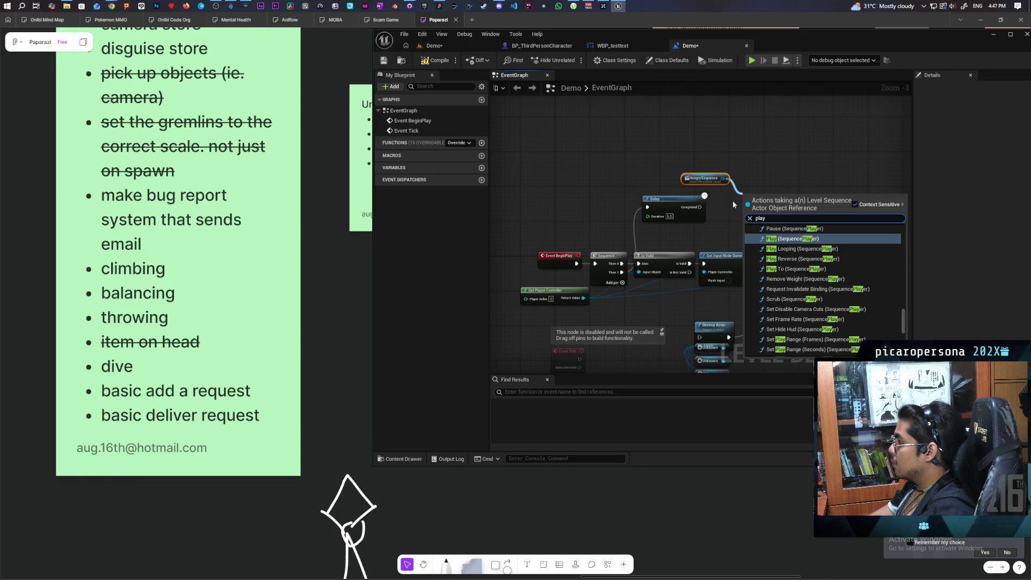
pyautogui.press('Return')
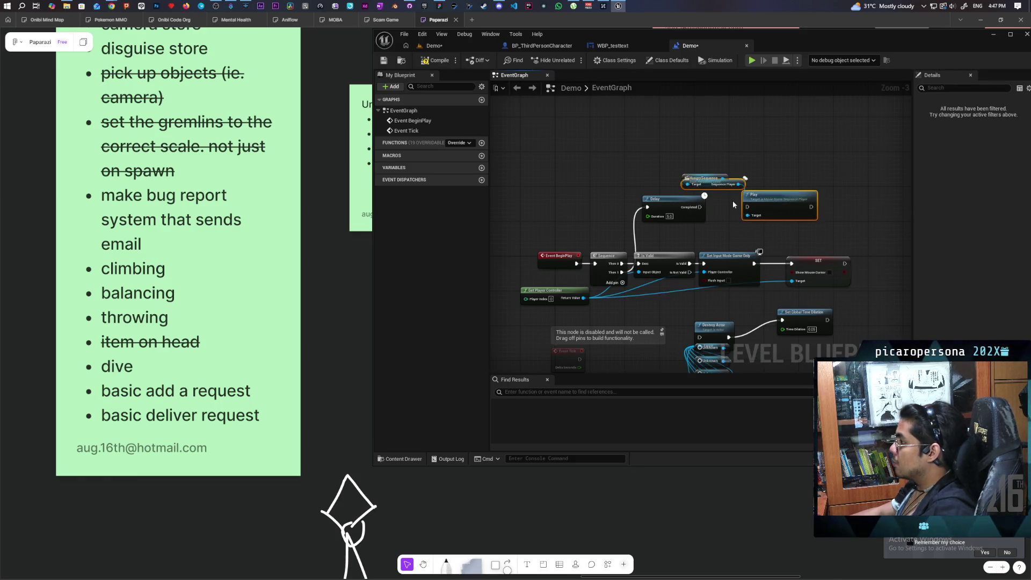
# Rearrange the HungrySequence nodes and wire Delay's Completed output into Play.
pyautogui.scroll(3, 733, 204)
pyautogui.click(726, 161)
pyautogui.moveTo(658, 166); pyautogui.dragTo(610, 128)
pyautogui.moveTo(700, 179); pyautogui.dragTo(652, 151)
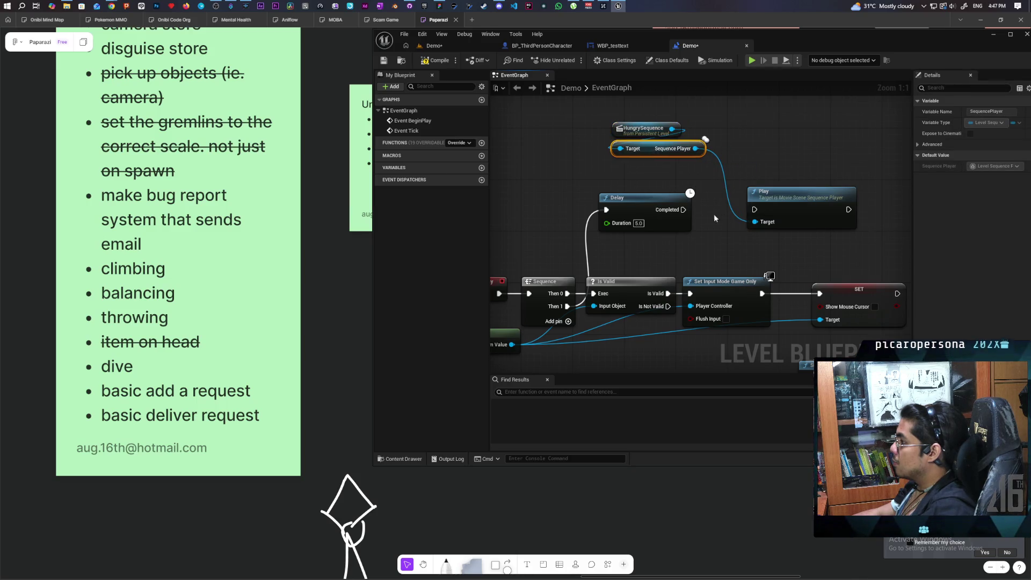
pyautogui.moveTo(683, 210); pyautogui.dragTo(754, 209)
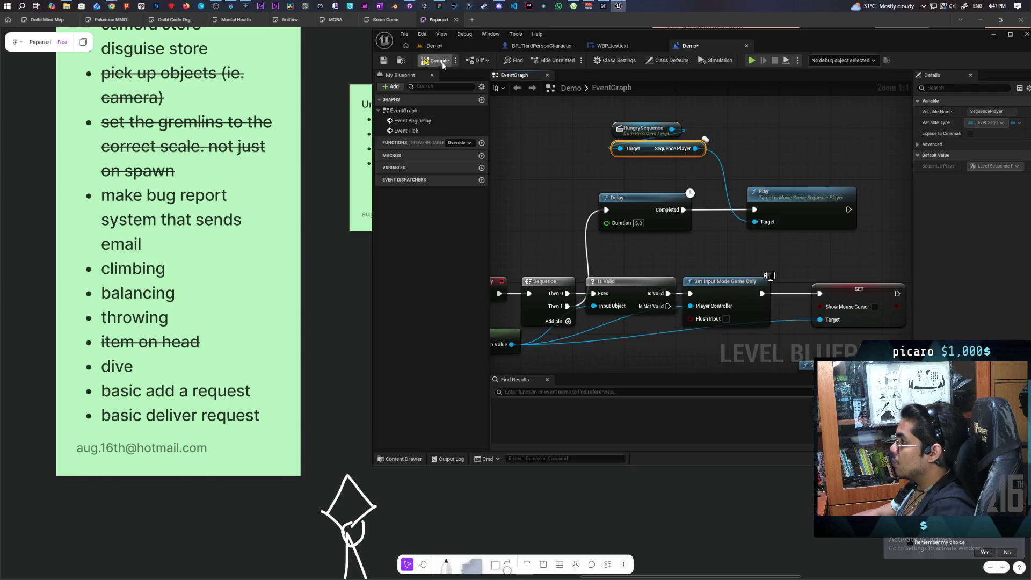
pyautogui.click(464, 49)
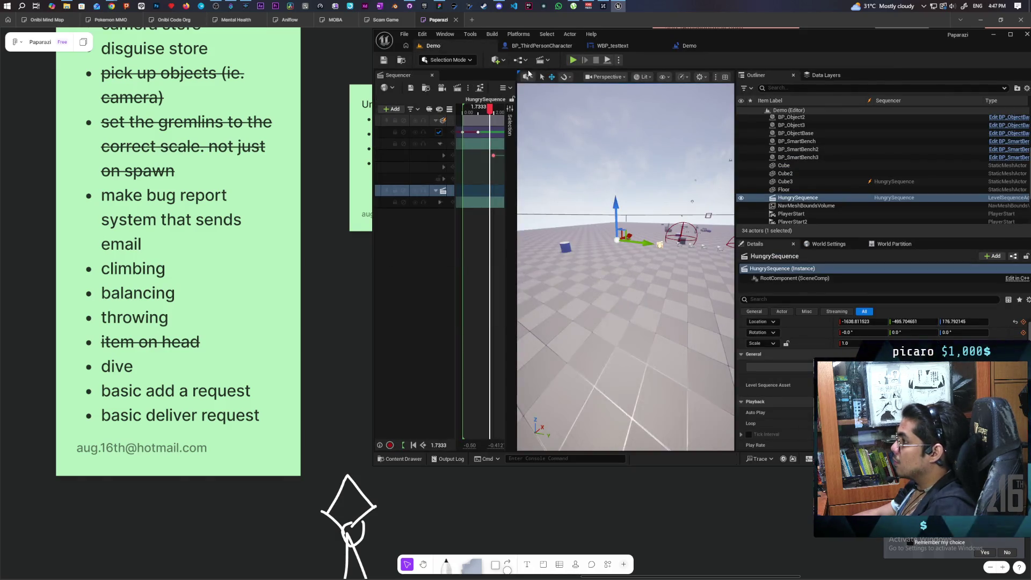
# Close Sequencer, then playtest by walking to the cylinder to see the 'I need food' bubble.
pyautogui.click(432, 75)
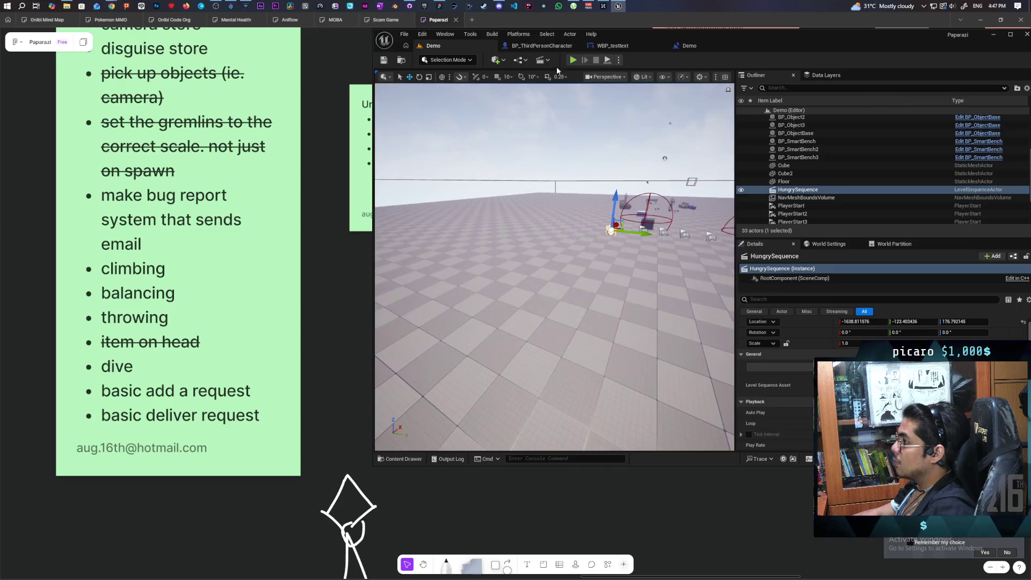
pyautogui.click(570, 59)
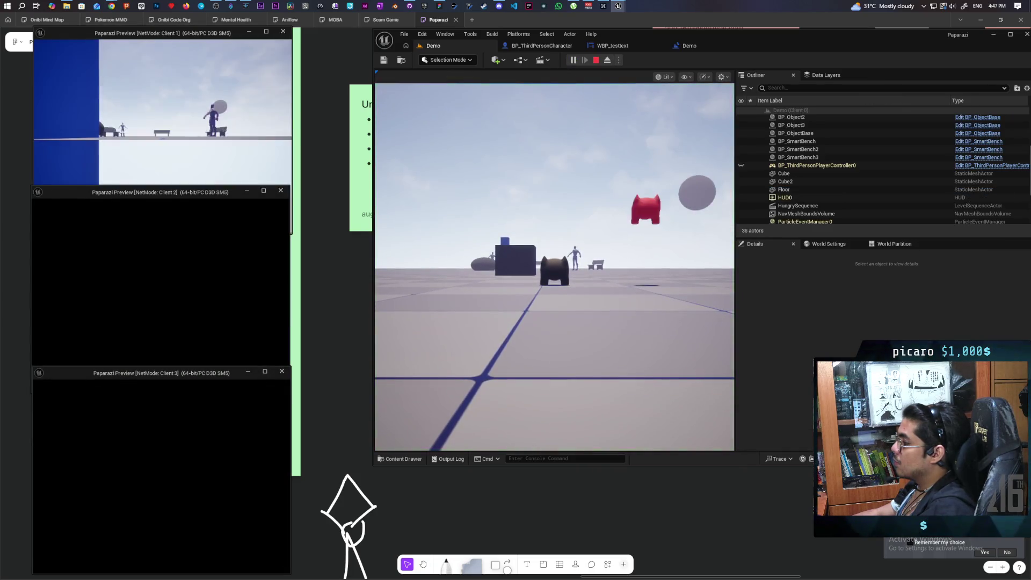
pyautogui.click(408, 354)
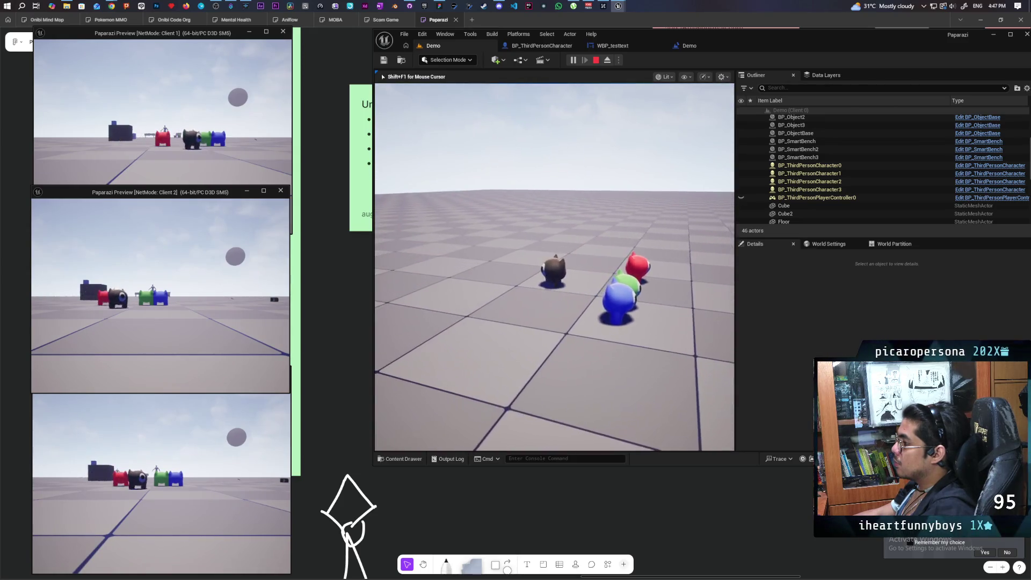
pyautogui.press('w')
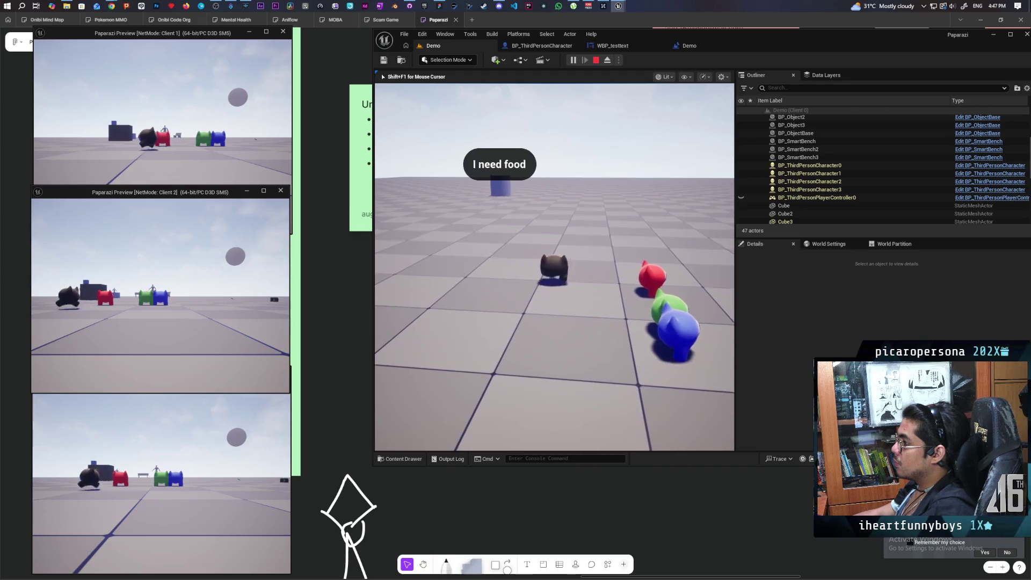
pyautogui.press('w')
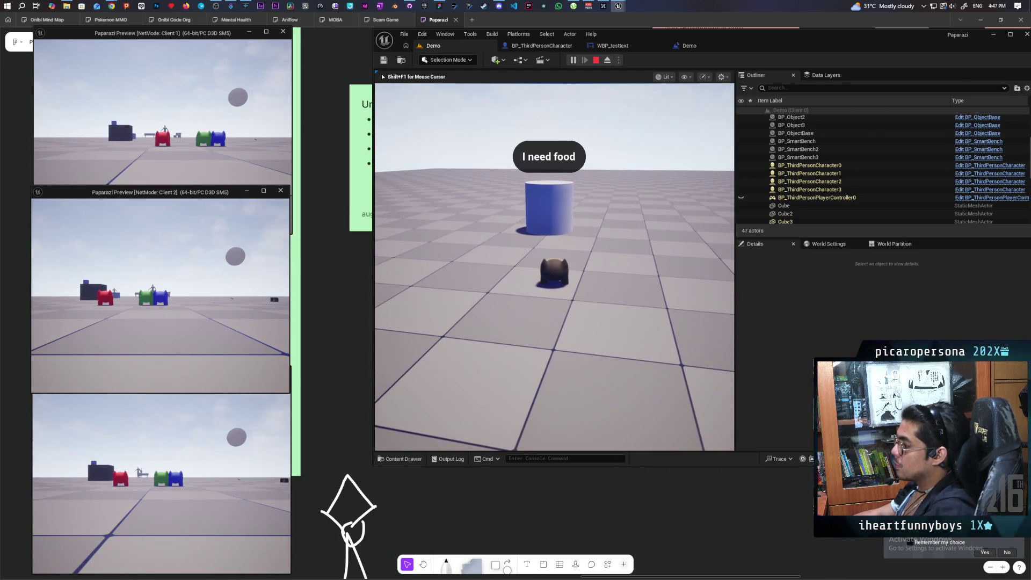
pyautogui.press('Escape')
pyautogui.press('f')
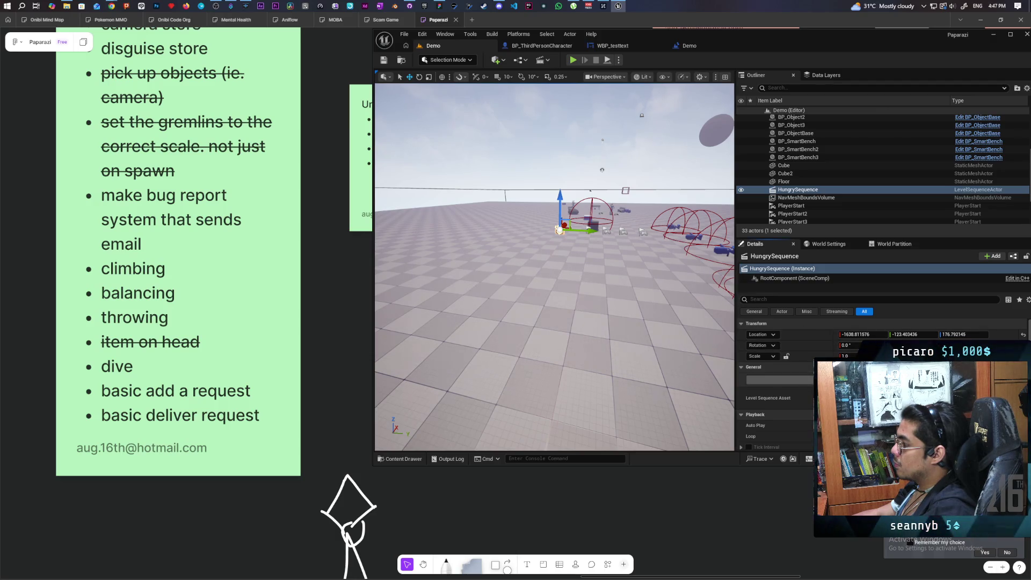
# Open HungrySequence in Sequencer and delete the lower track's key.
pyautogui.click(778, 380)
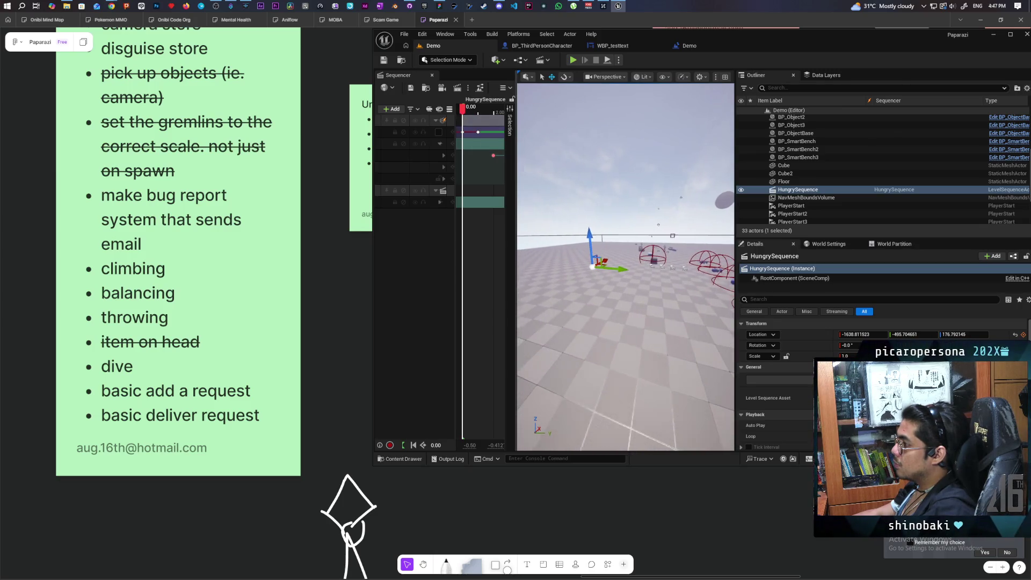
pyautogui.moveTo(515, 167); pyautogui.dragTo(591, 157)
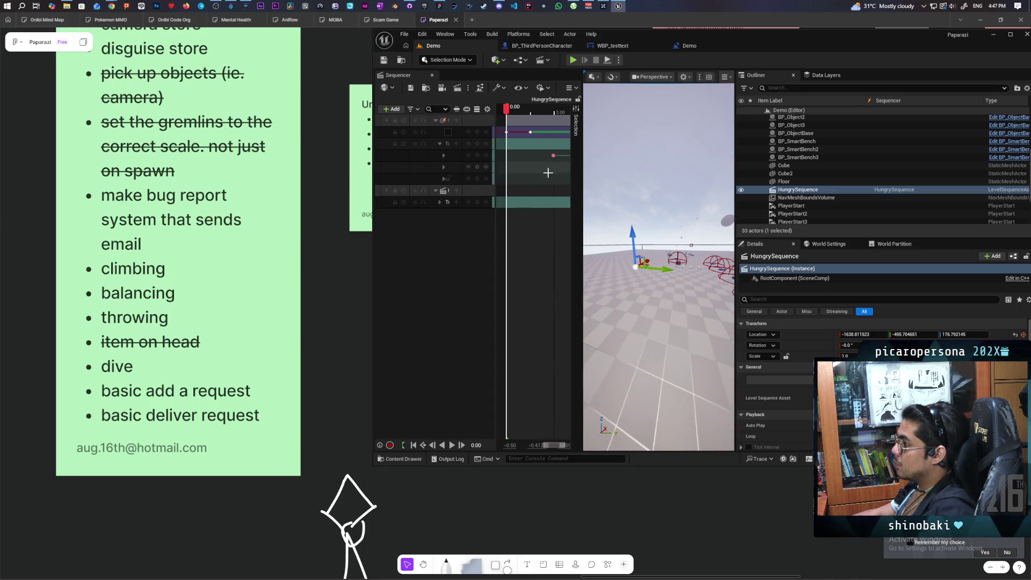
pyautogui.hscroll(4, 552, 241)
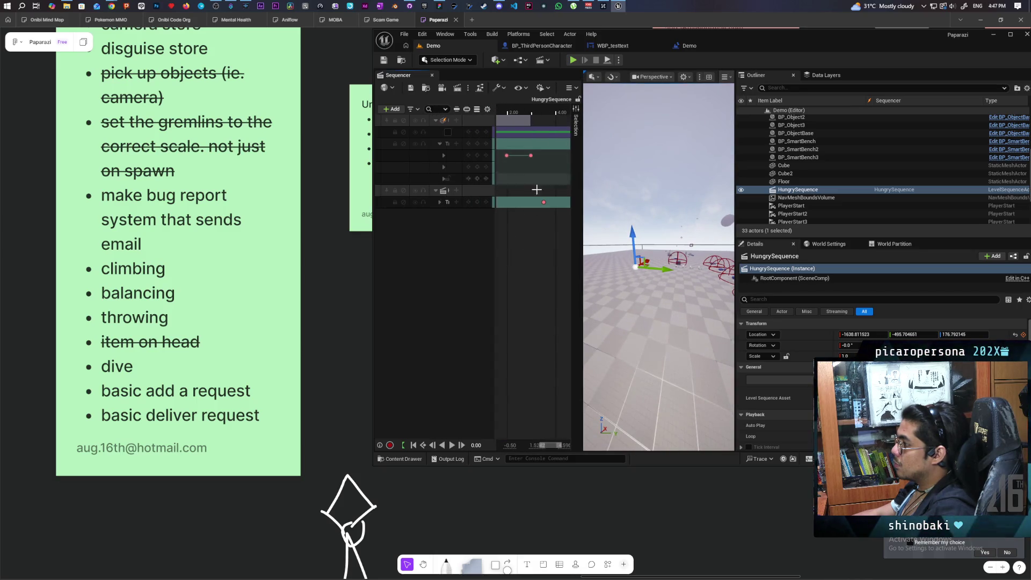
pyautogui.click(544, 201)
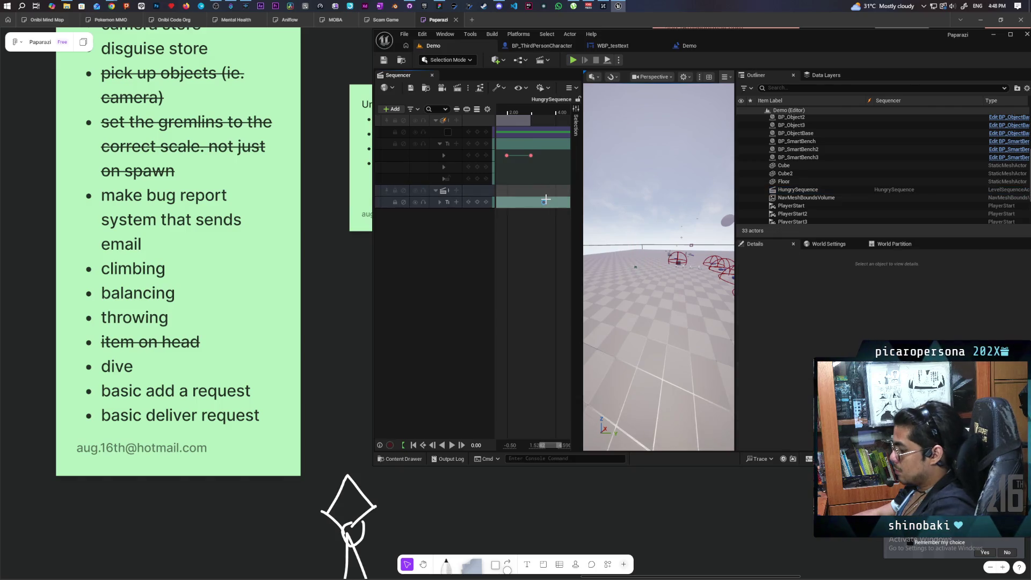
pyautogui.press('Delete')
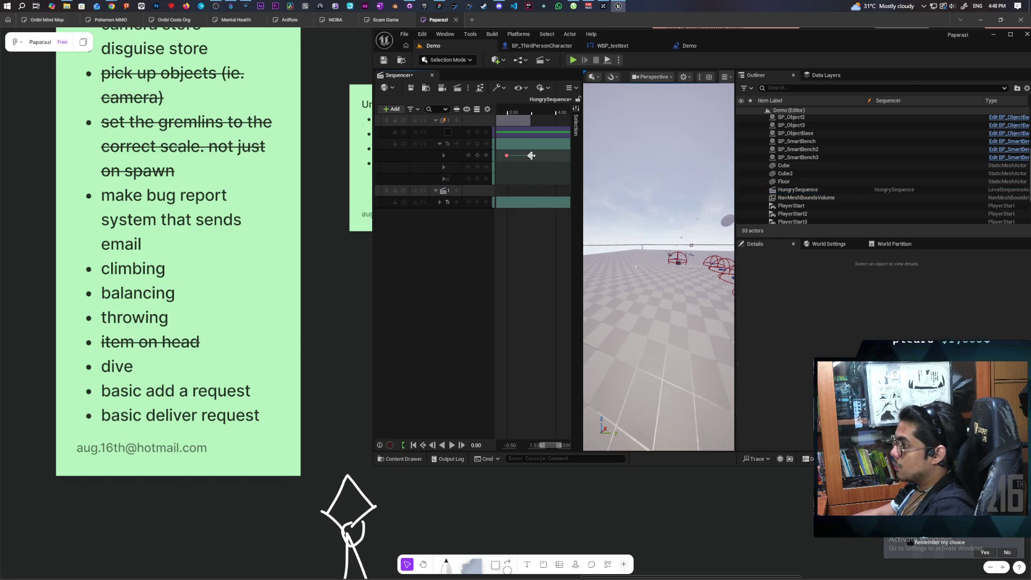
pyautogui.click(530, 156)
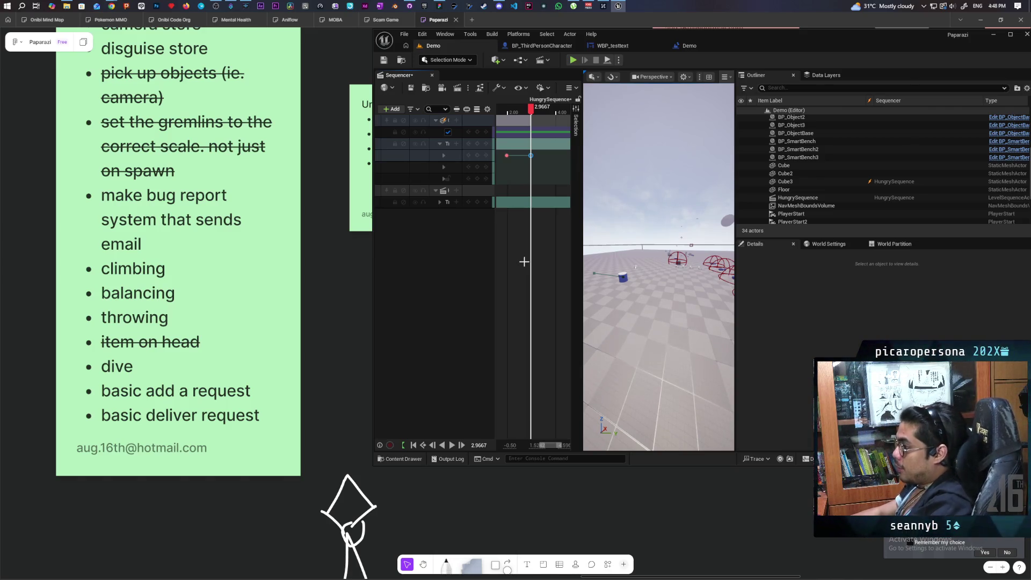
# Move Cube3 along Y on its Location track, save the sequence, and start a playtest.
pyautogui.click(444, 155)
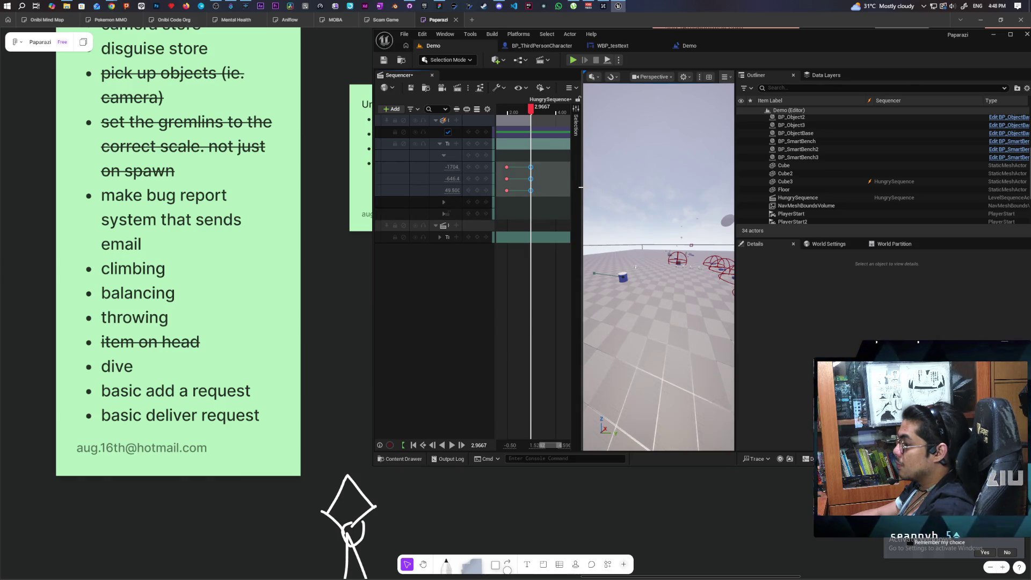
pyautogui.moveTo(581, 187)
pyautogui.mouseDown()
pyautogui.moveTo(607, 194)
pyautogui.moveTo(578, 194)
pyautogui.mouseUp()
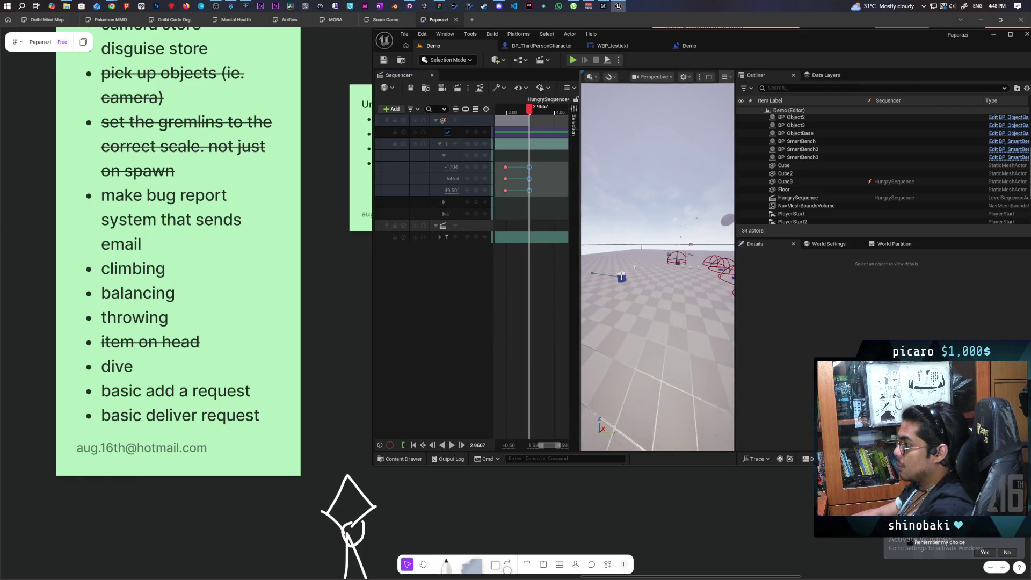
pyautogui.click(621, 274)
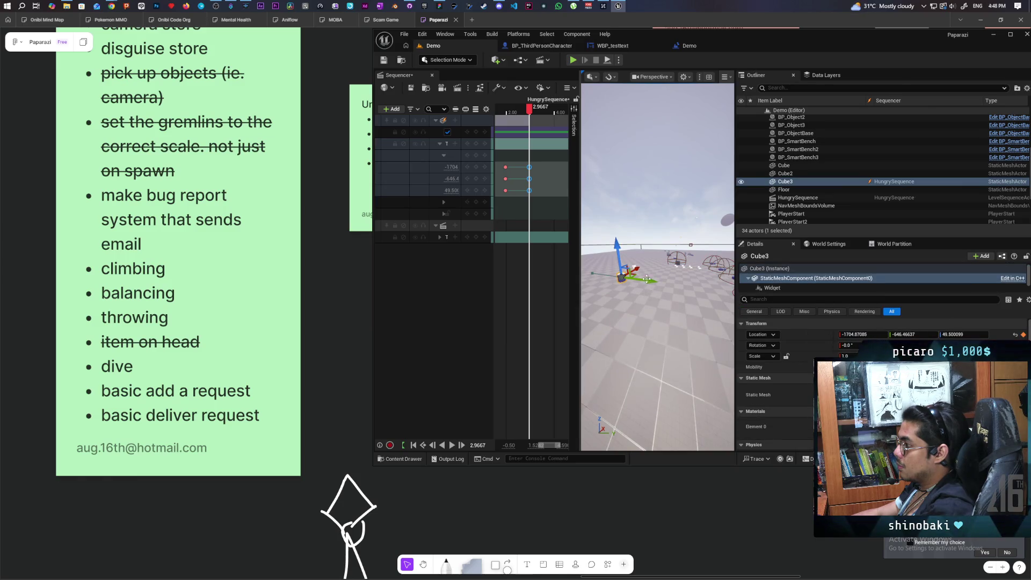
pyautogui.moveTo(648, 279); pyautogui.dragTo(701, 295)
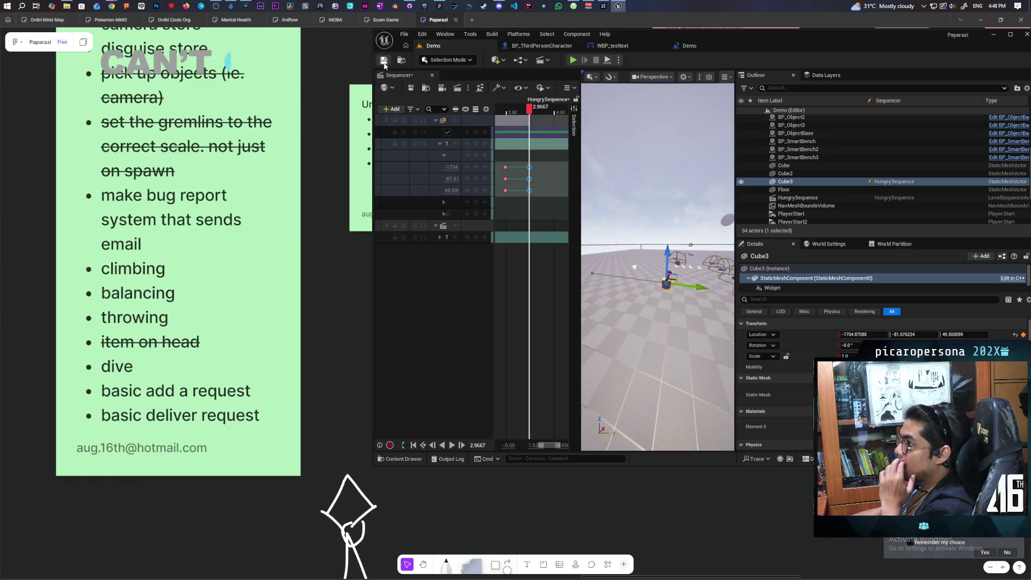
pyautogui.click(416, 89)
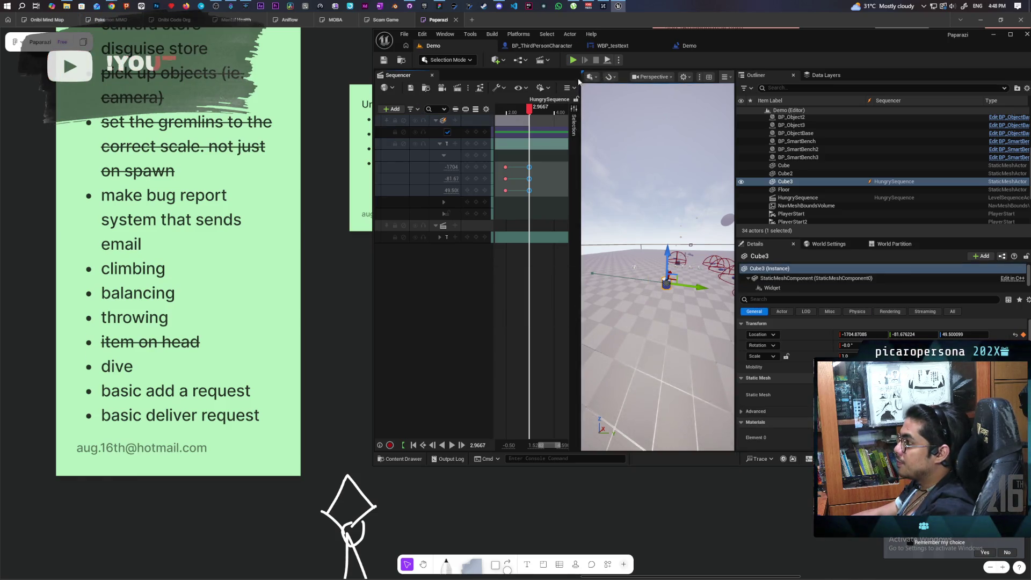
pyautogui.click(571, 59)
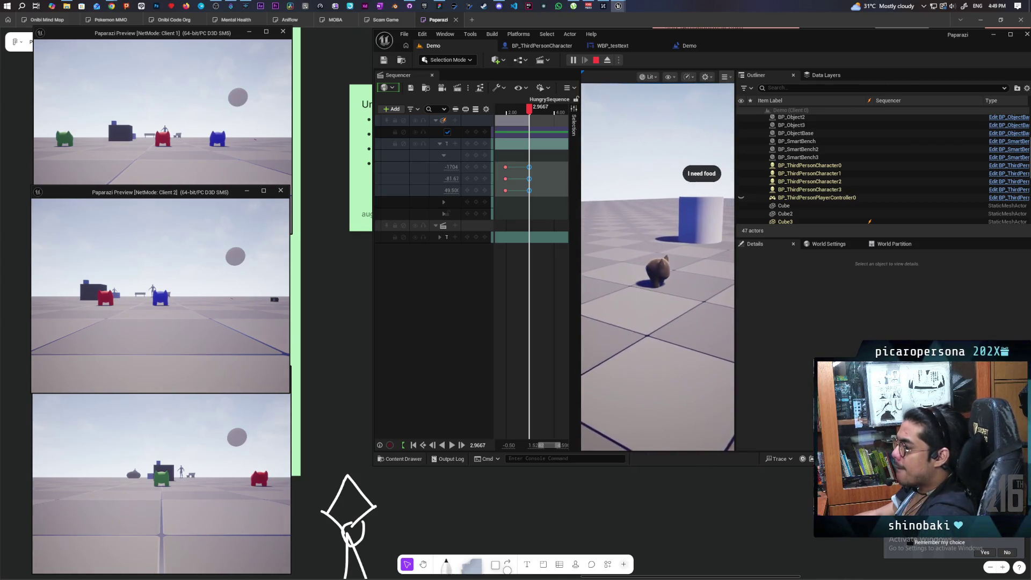
pyautogui.press('Escape')
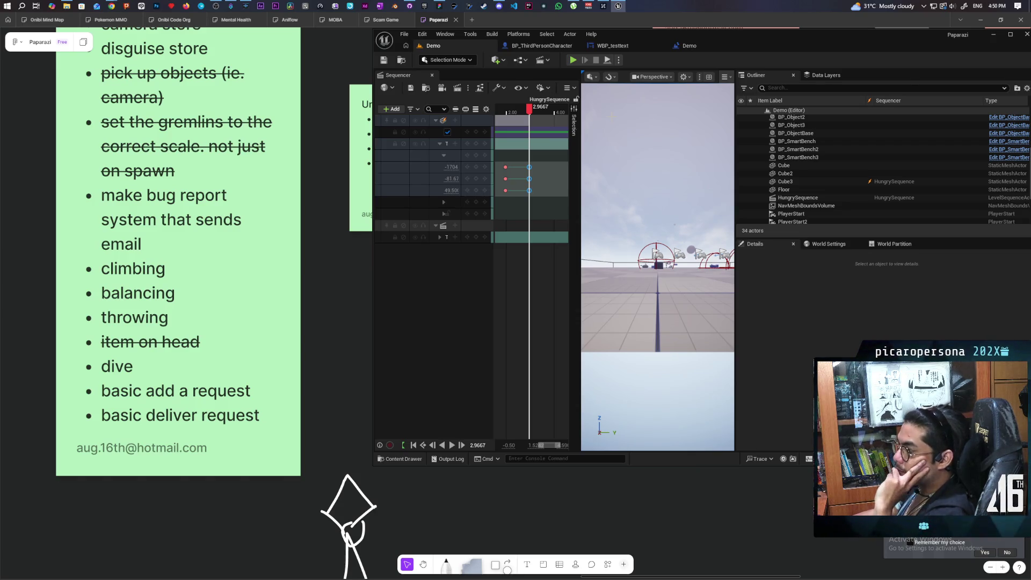
# Maximize the editor, widen the viewport, and open the Content Drawer at Content/Core/Requests.
pyautogui.doubleClick(762, 39)
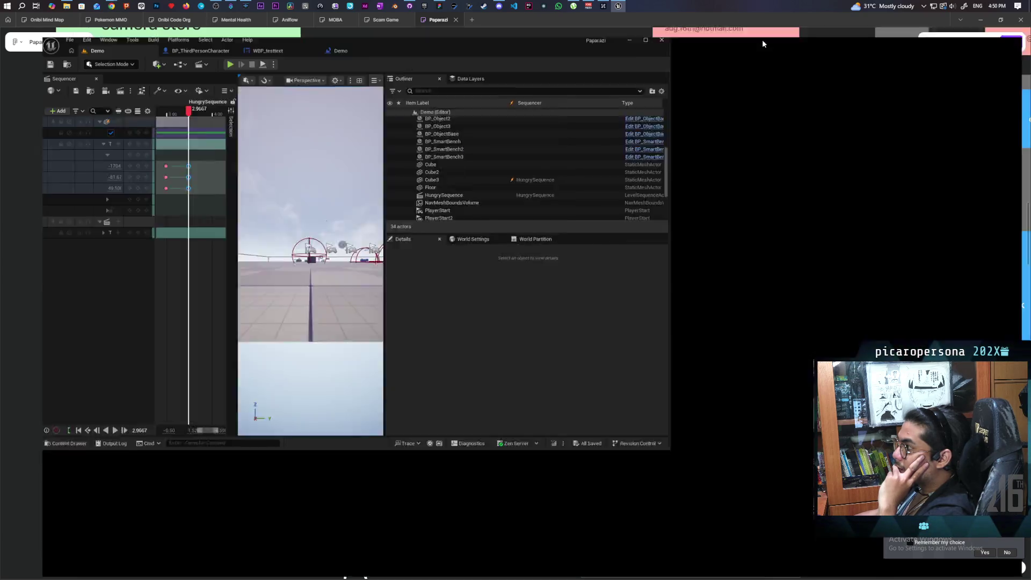
pyautogui.moveTo(563, 230); pyautogui.dragTo(778, 246)
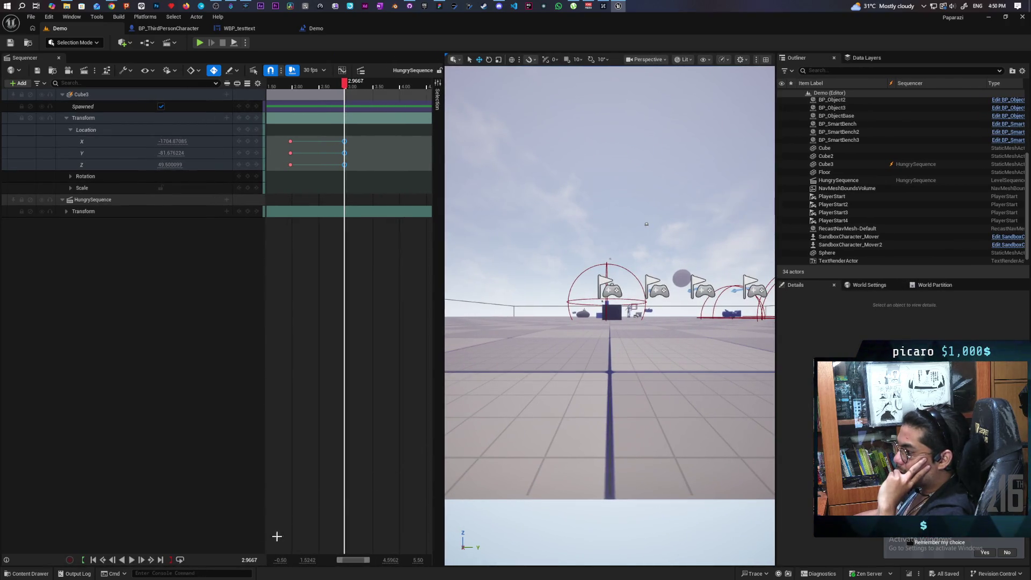
pyautogui.click(30, 574)
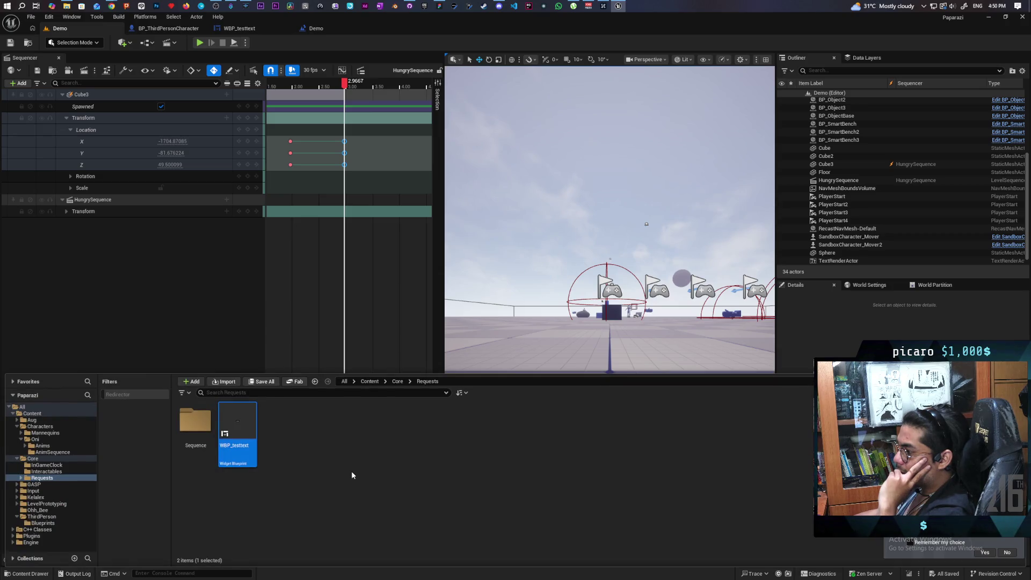
# Add an Actor Component Blueprint class named C_RequestSystem in Requests and save it.
pyautogui.click(324, 498)
pyautogui.rightClick(323, 461)
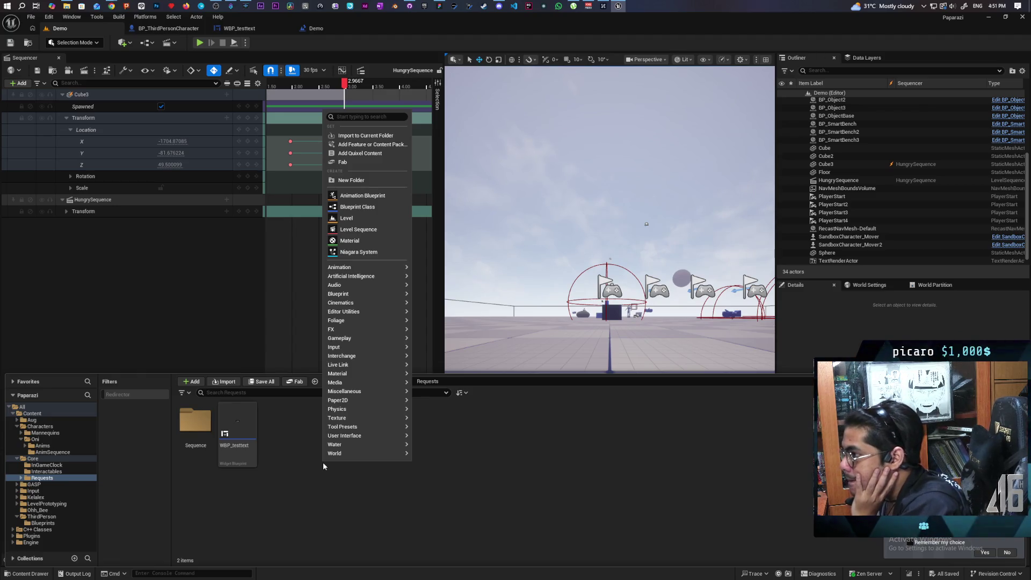
pyautogui.click(388, 207)
pyautogui.click(459, 308)
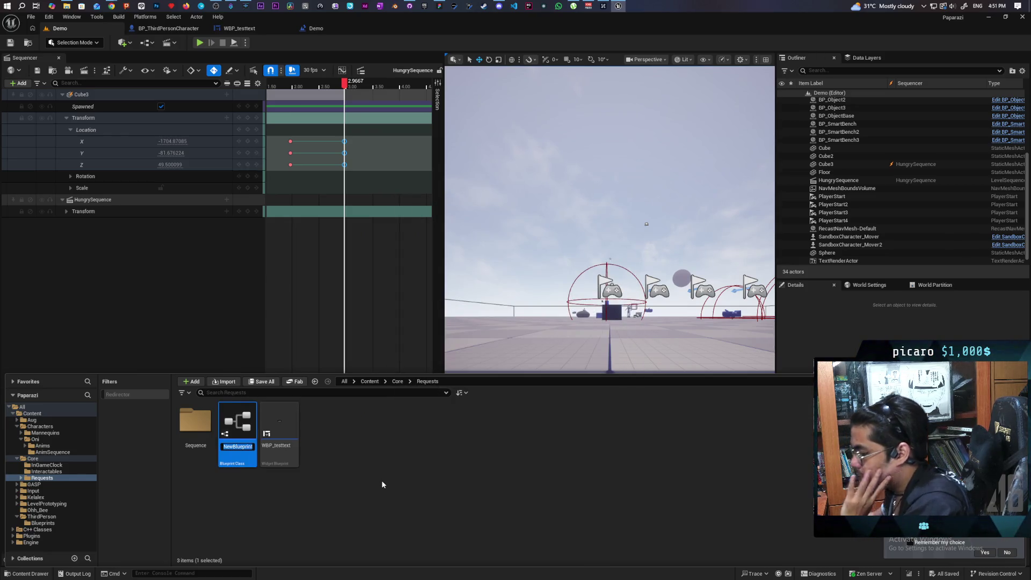
pyautogui.write('C')
pyautogui.write('_Request')
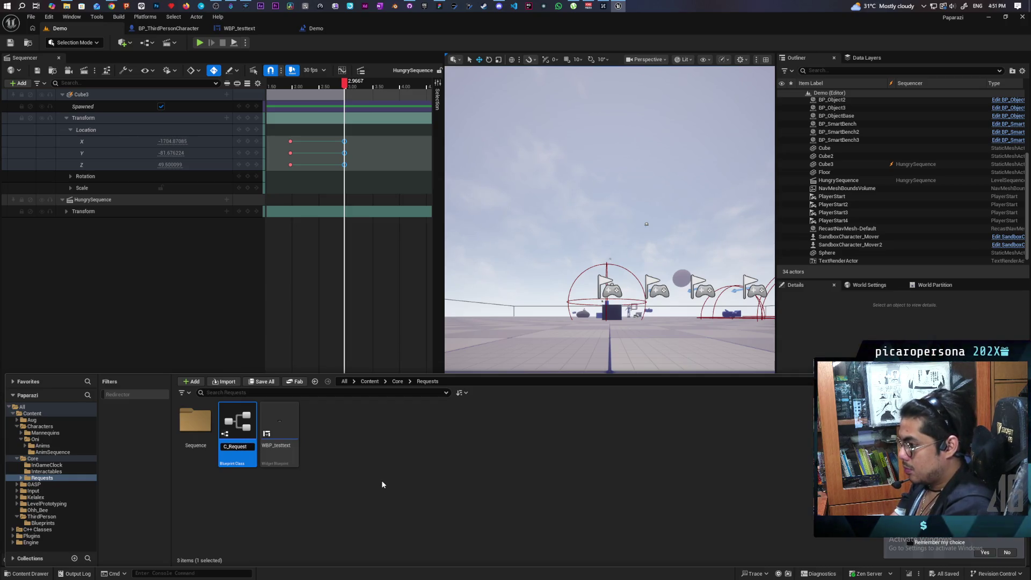
pyautogui.write('ystem')
pyautogui.press('BackSpace')
pyautogui.press('BackSpace')
pyautogui.press('BackSpace')
pyautogui.write('u')
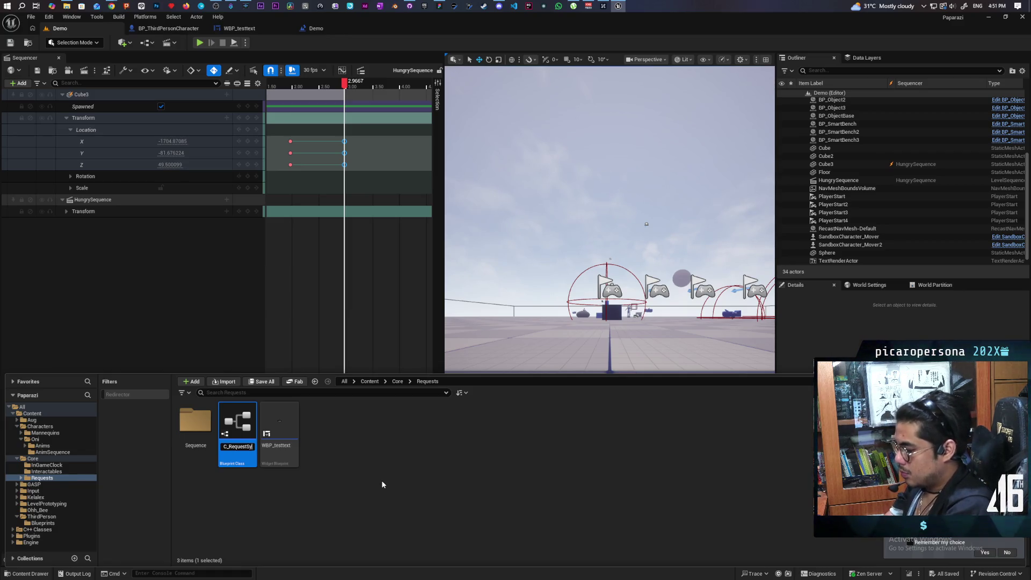
pyautogui.press('Return')
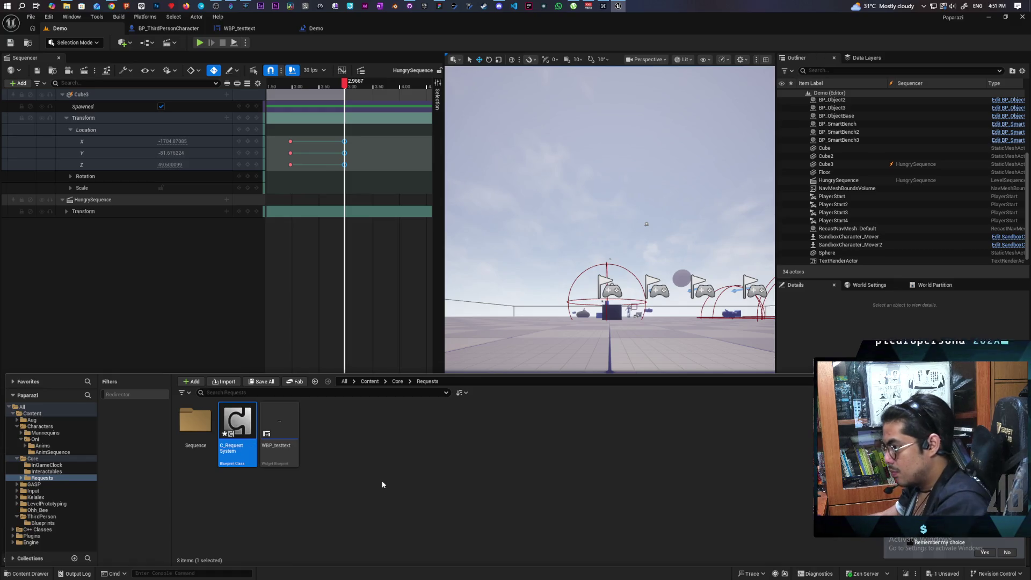
pyautogui.hotkey('ctrl', 's')
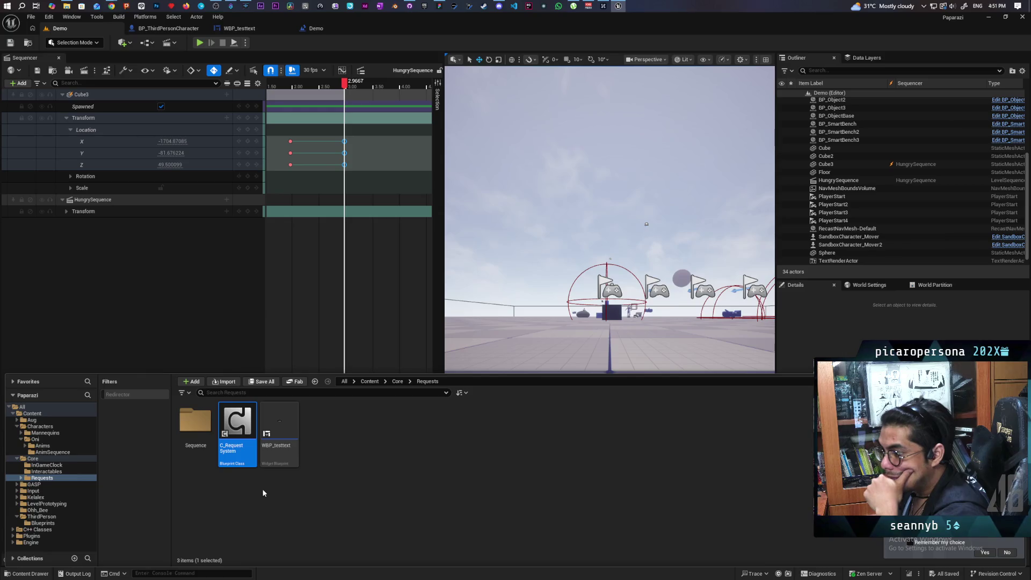
pyautogui.moveTo(243, 428)
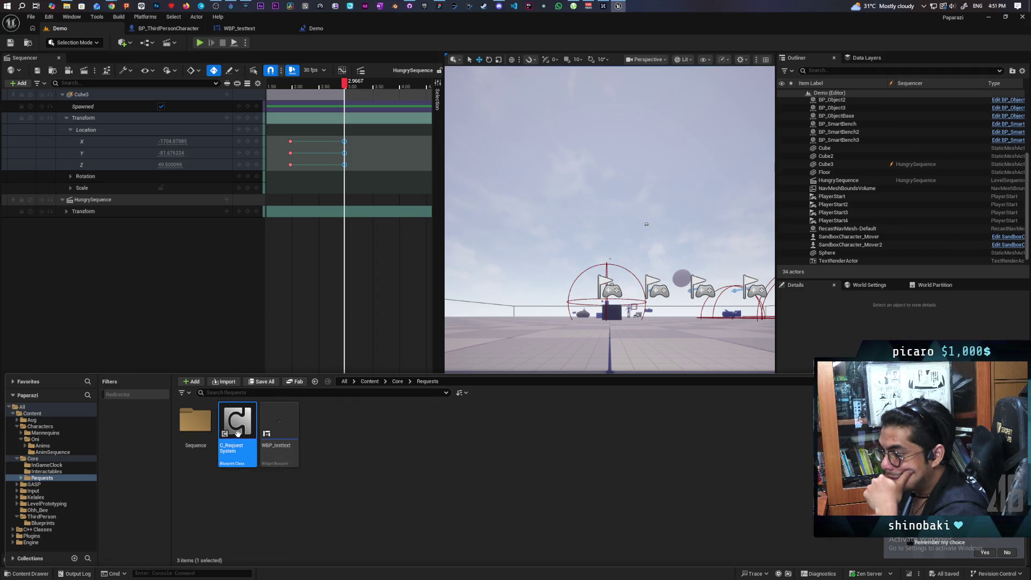
# Open C_RequestSystem in its own blueprint editor, then return to BP_ThirdPersonCharacter.
pyautogui.doubleClick(238, 432)
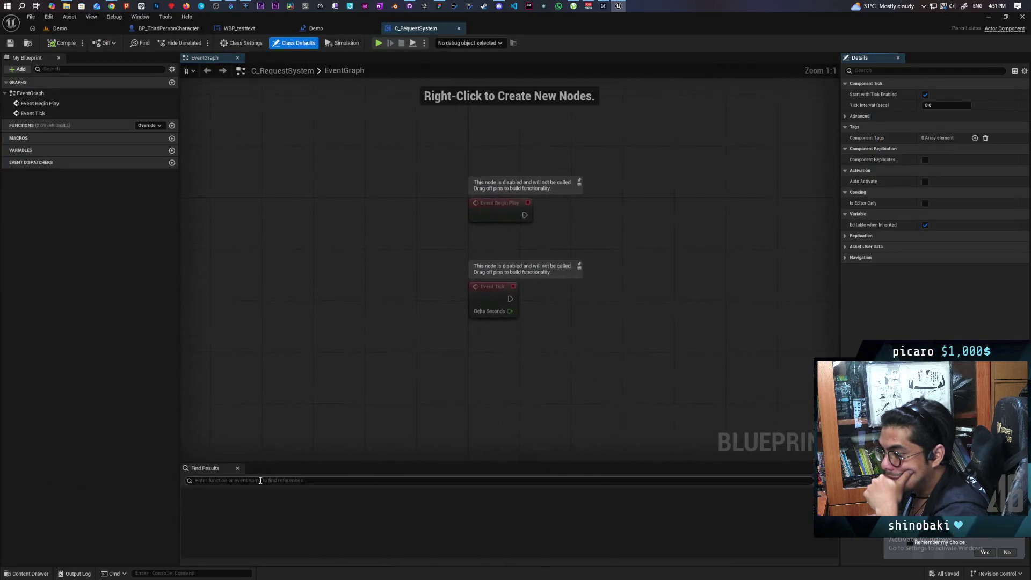
pyautogui.scroll(-2, 387, 349)
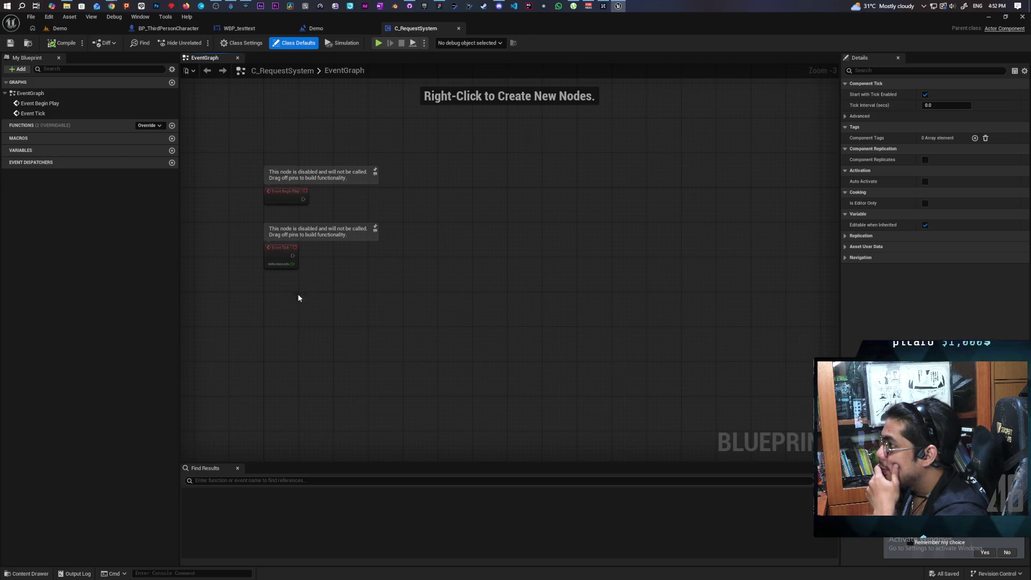
pyautogui.click(185, 29)
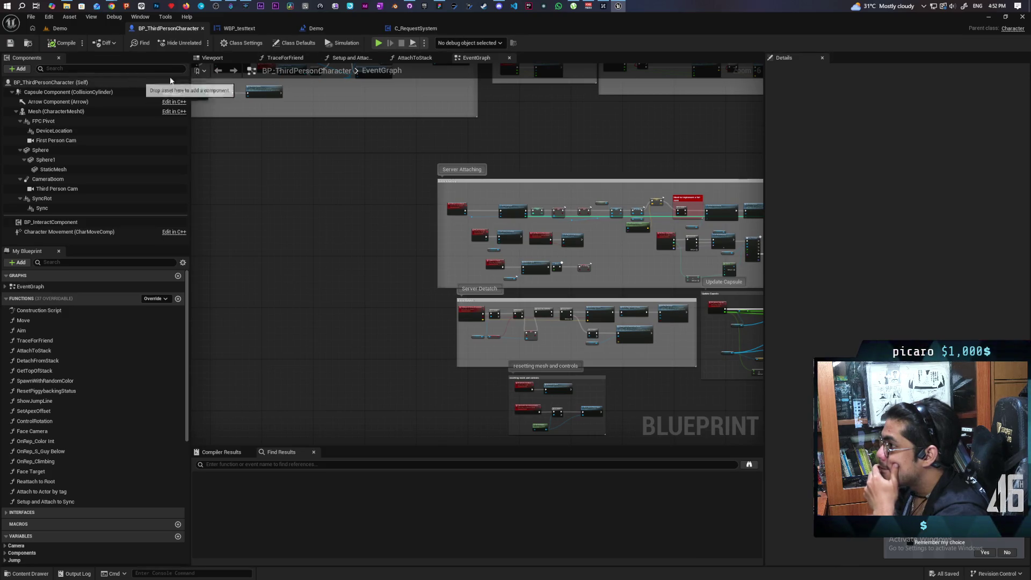
# Leave the EventGraph title, return to the Demo level and open the BP_OniGamemode Blueprint.
pyautogui.click(397, 70)
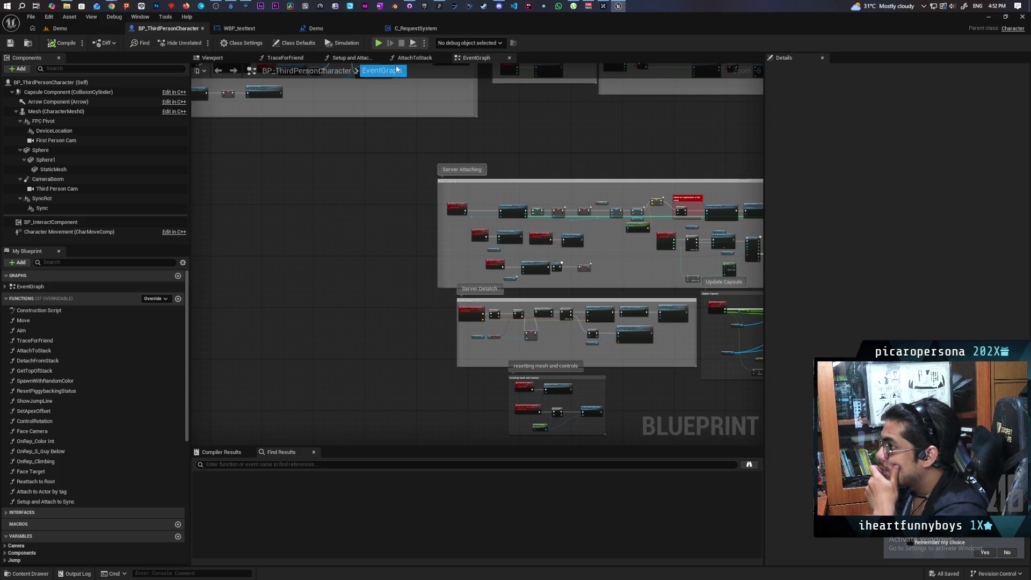
pyautogui.press('Escape')
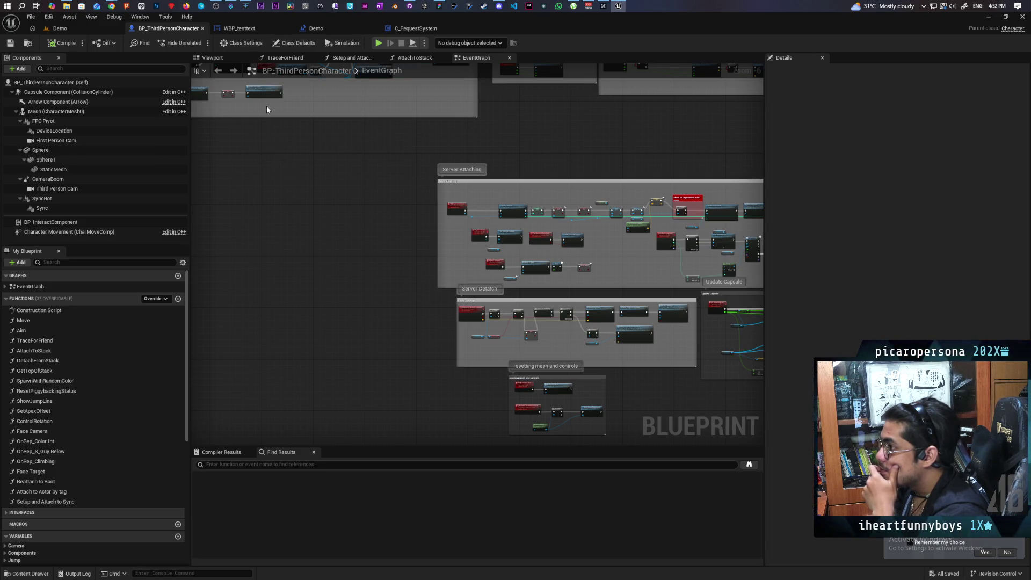
pyautogui.click(59, 28)
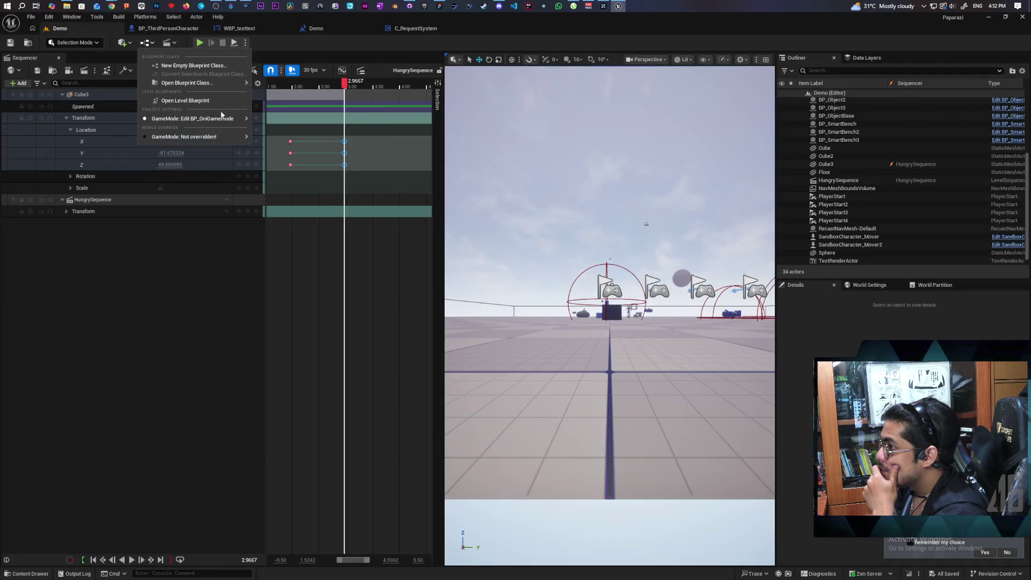
pyautogui.moveTo(245, 119)
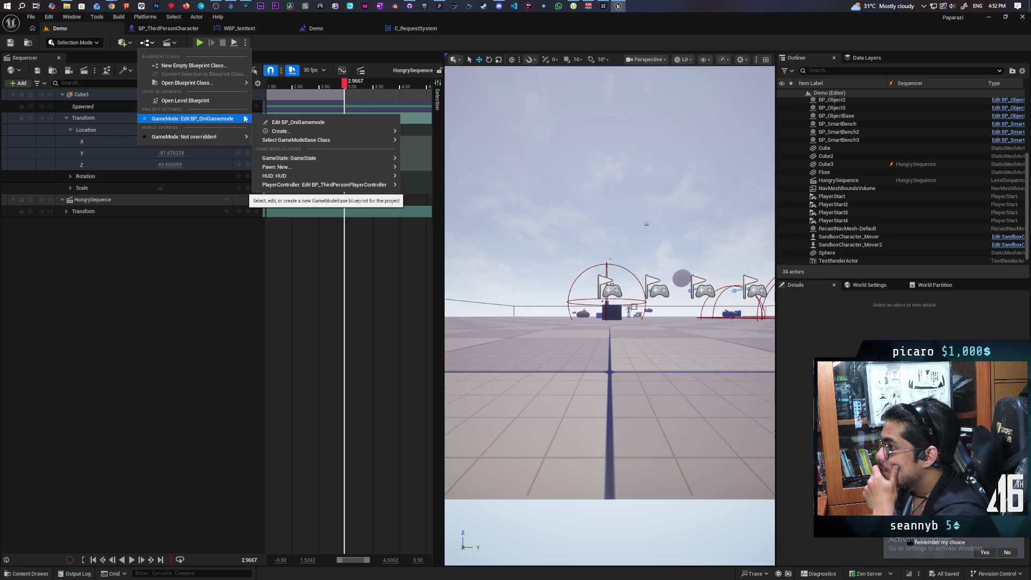
pyautogui.click(313, 123)
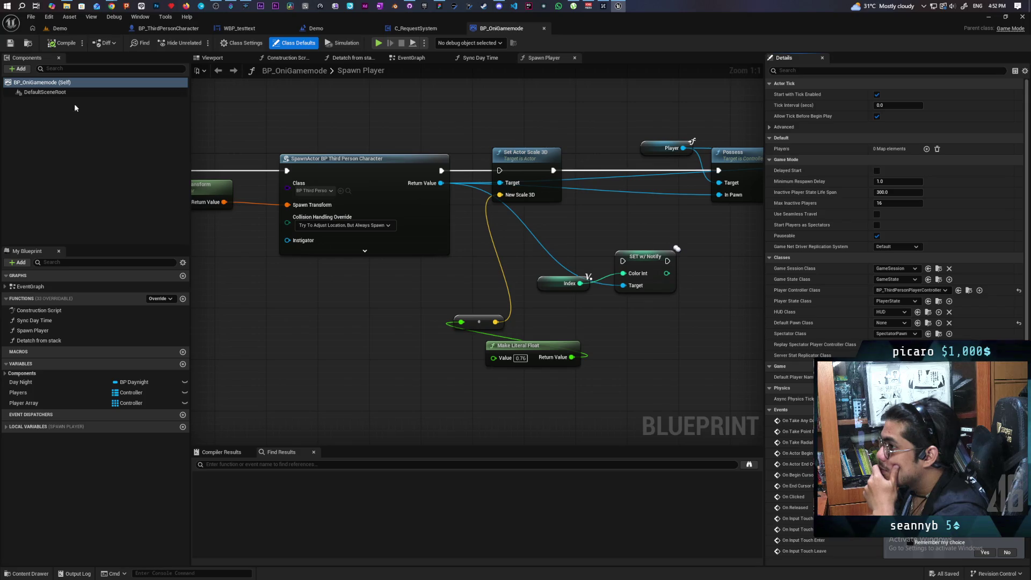
# Add the C_RequestSystem component to BP_OniGamemode, save it, and switch to C_RequestSystem.
pyautogui.click(20, 68)
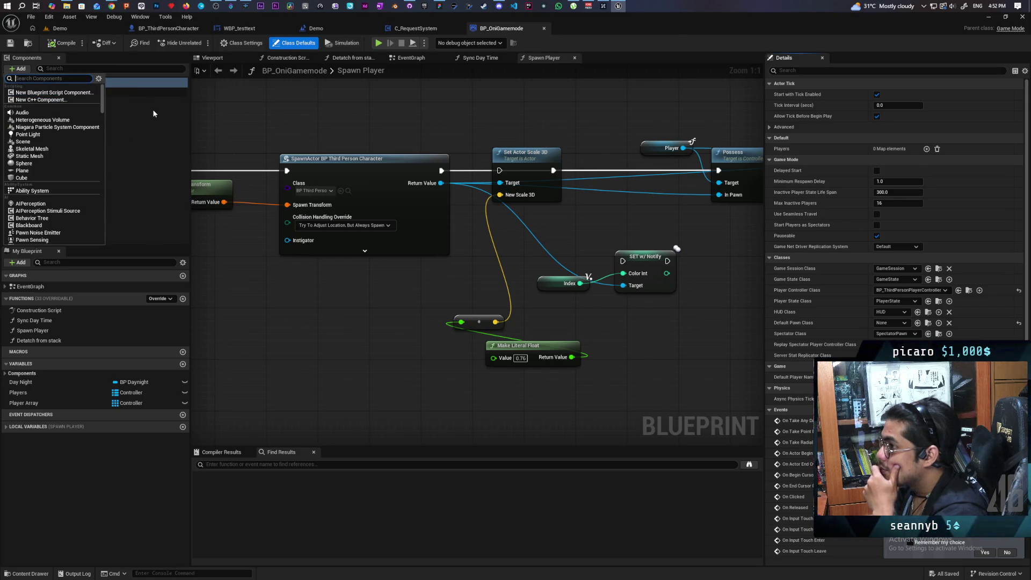
pyautogui.write('c request')
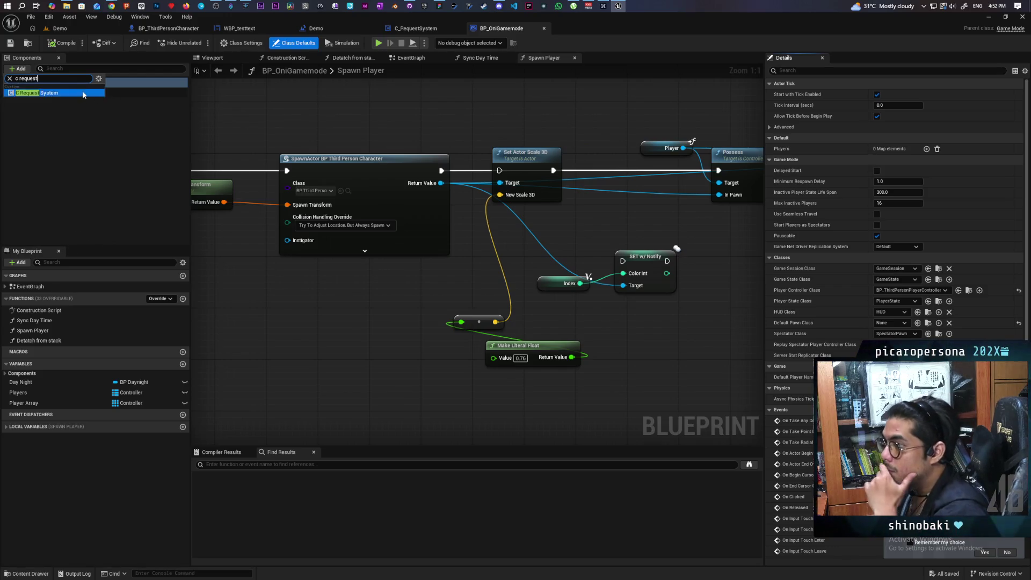
pyautogui.click(38, 92)
pyautogui.click(10, 42)
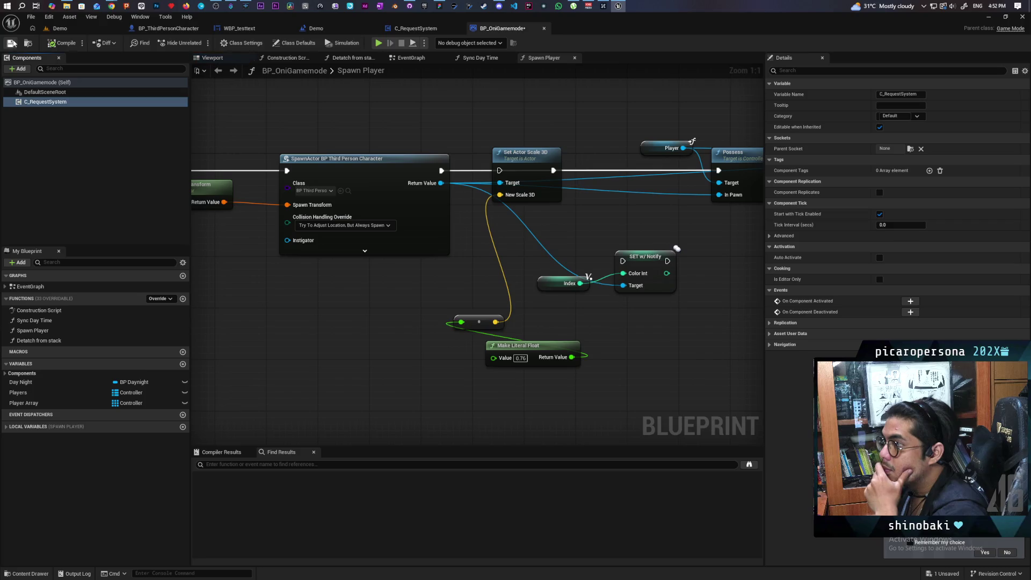
pyautogui.click(416, 28)
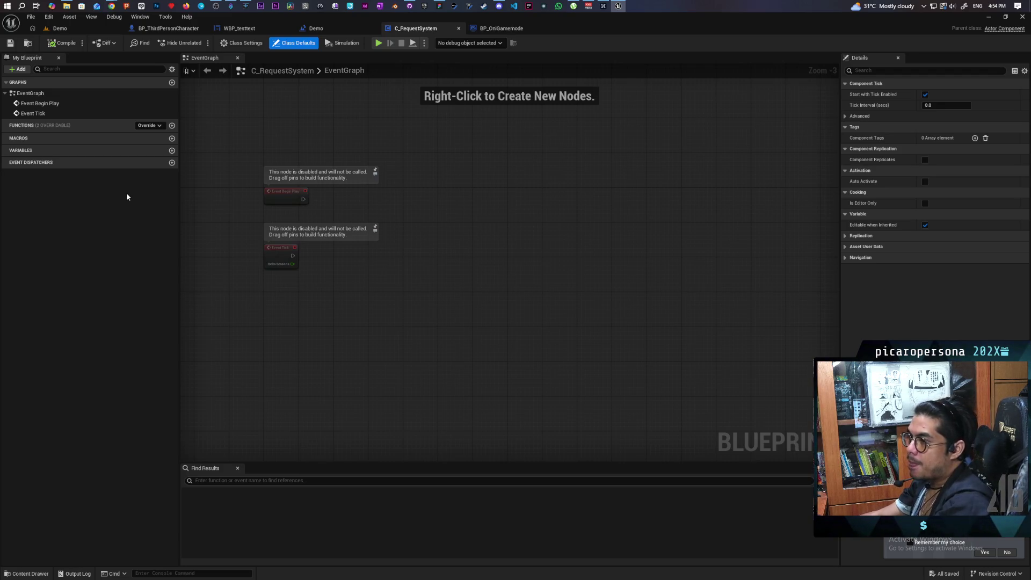
# Create a Boolean variable named 'Current Request' in C_RequestSystem and compile the Blueprint.
pyautogui.click(171, 151)
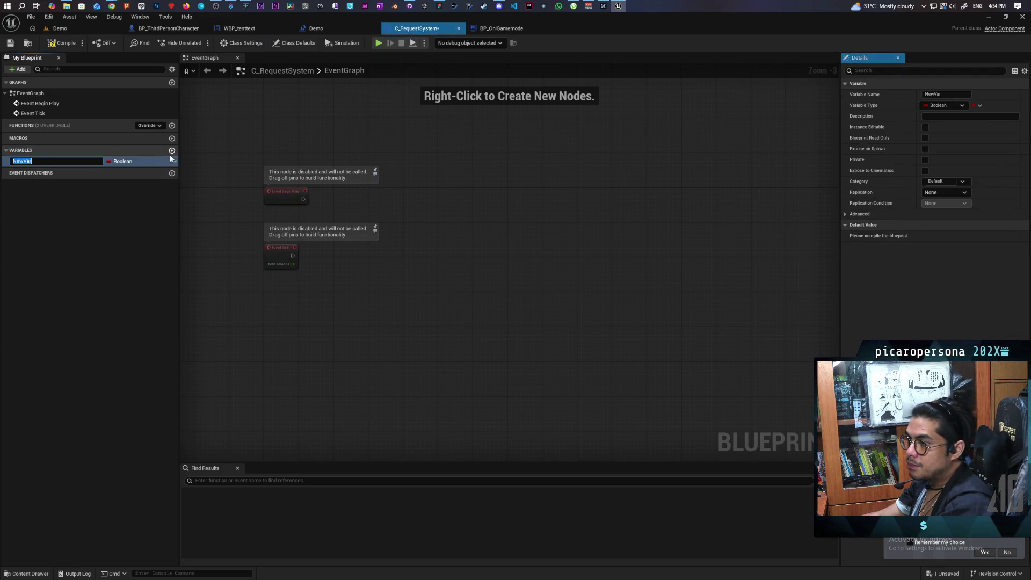
pyautogui.write('C')
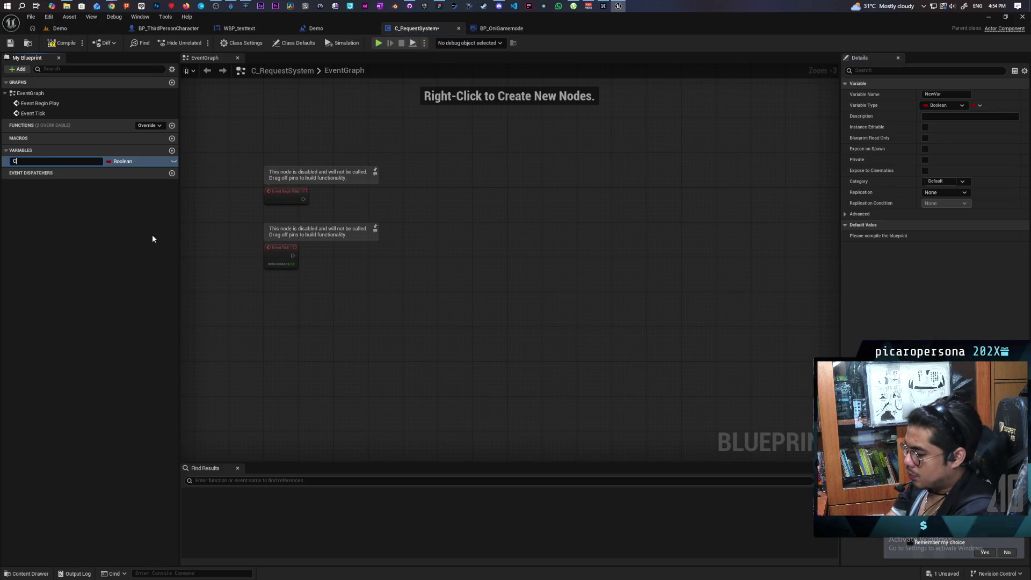
pyautogui.write('urrent R')
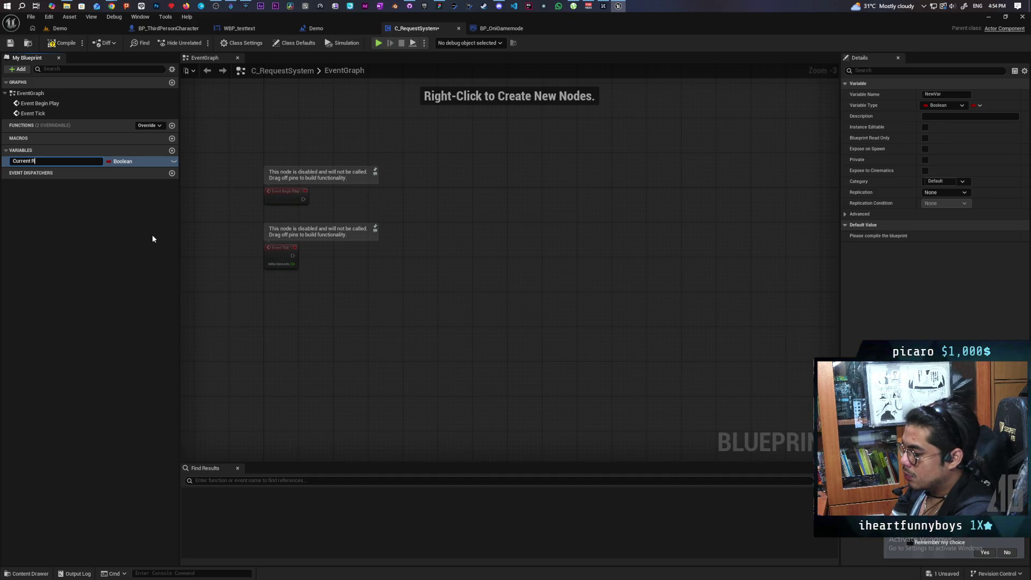
pyautogui.write('equest')
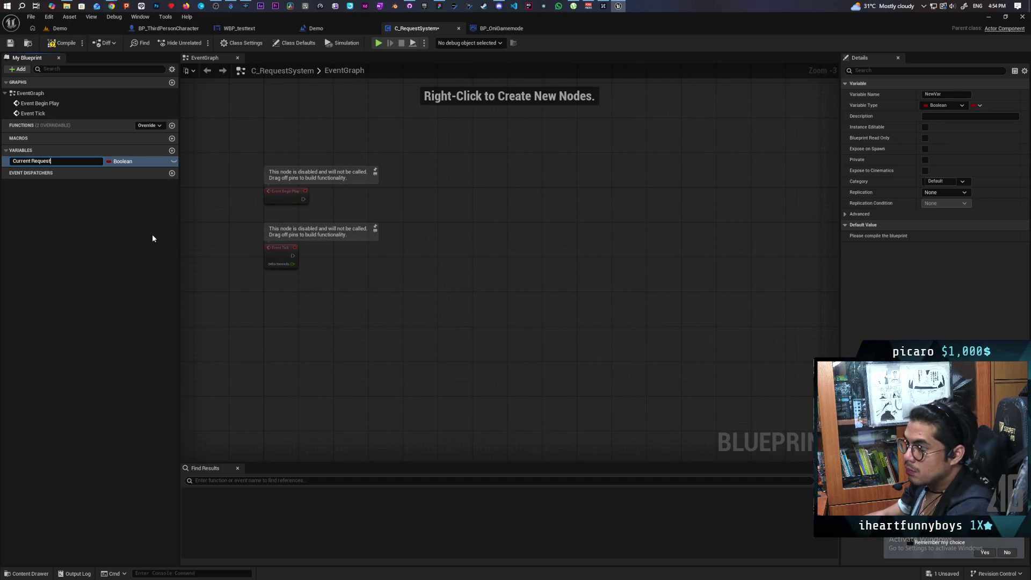
pyautogui.press('Return')
pyautogui.click(56, 43)
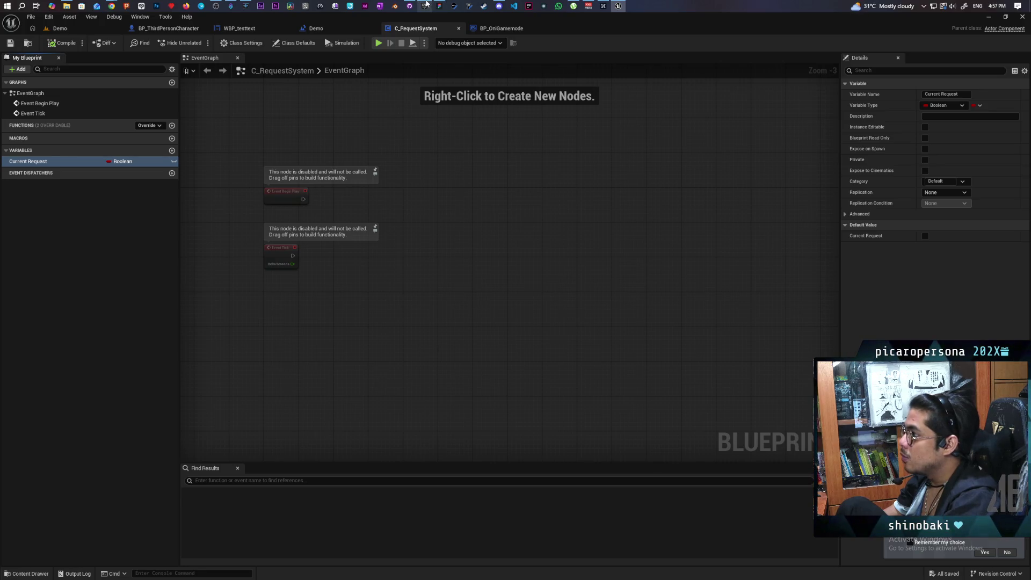
# Launch the Onibi project from the Library and close its Sequencer panel.
pyautogui.scroll(-5, 526, 237)
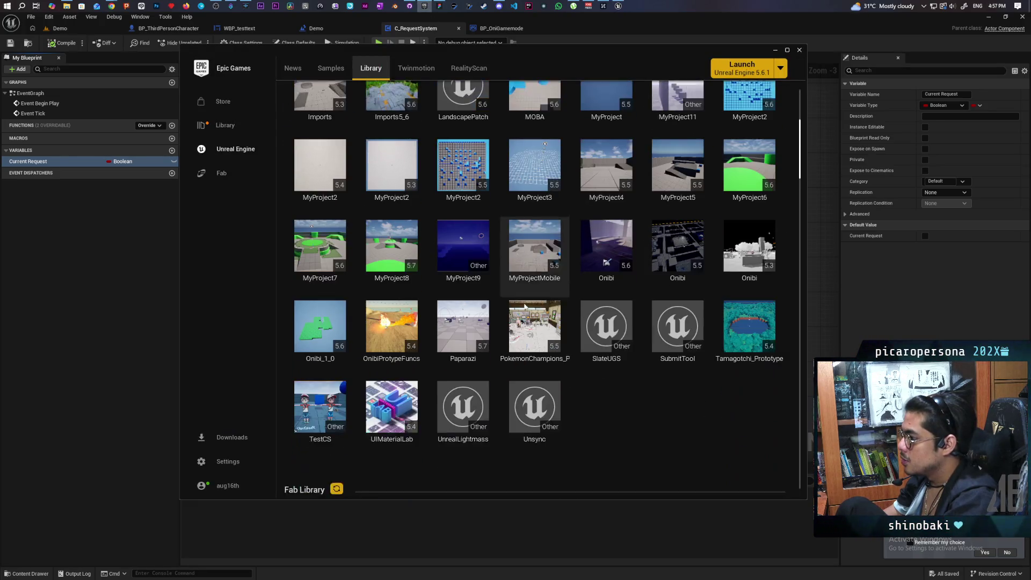
pyautogui.doubleClick(601, 232)
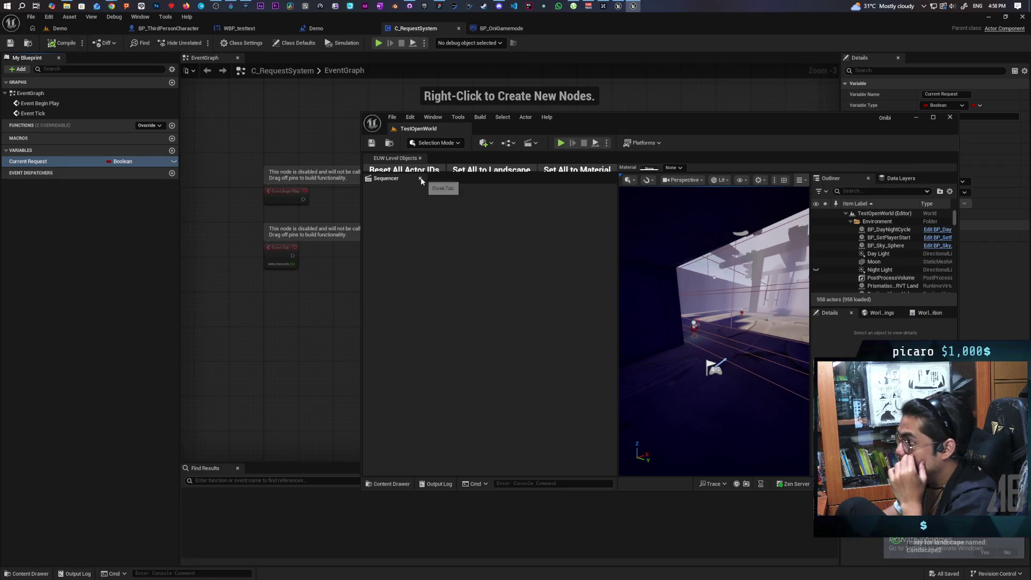
pyautogui.click(420, 179)
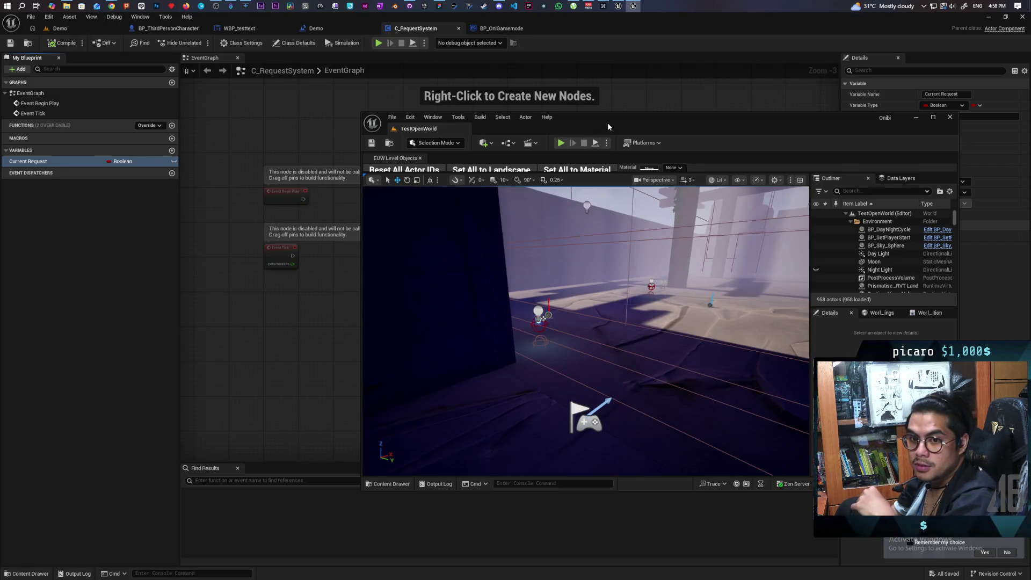
# Maximize the Onibi editor and inspect BP_Sky_Sphere, BP_DayNightCycle and BP_SetPlayerStart in Details.
pyautogui.doubleClick(607, 123)
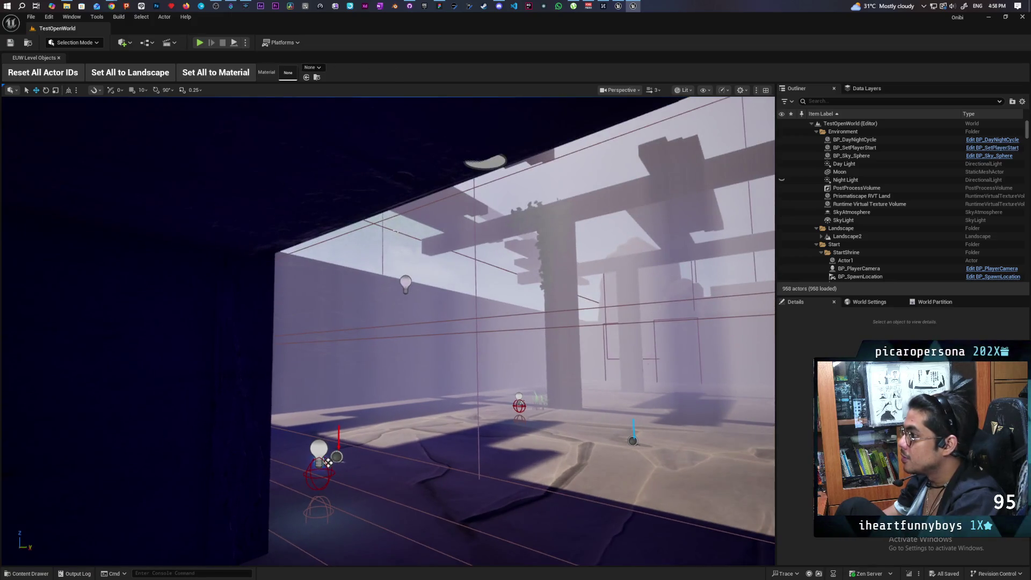
pyautogui.click(853, 155)
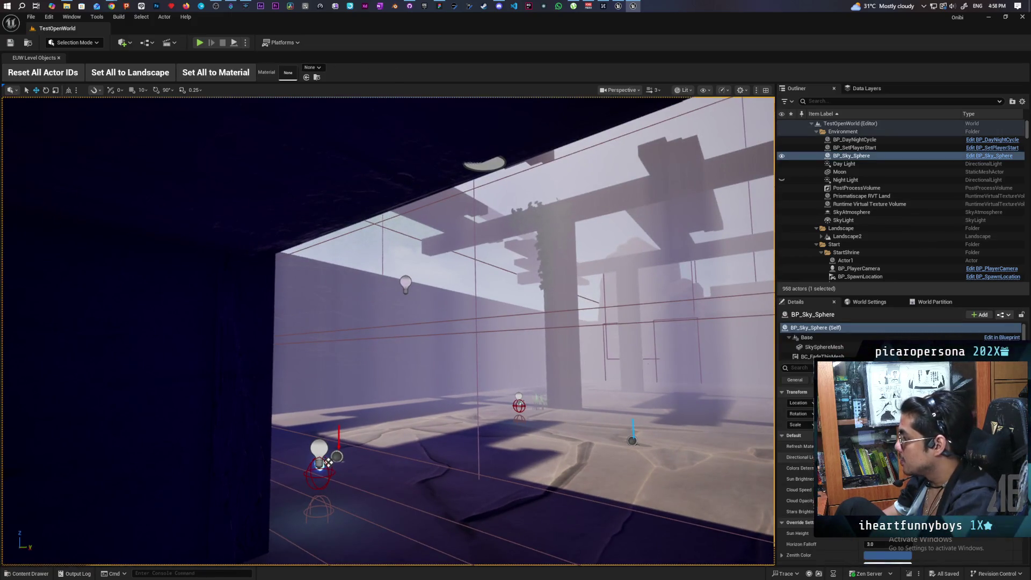
pyautogui.click(854, 140)
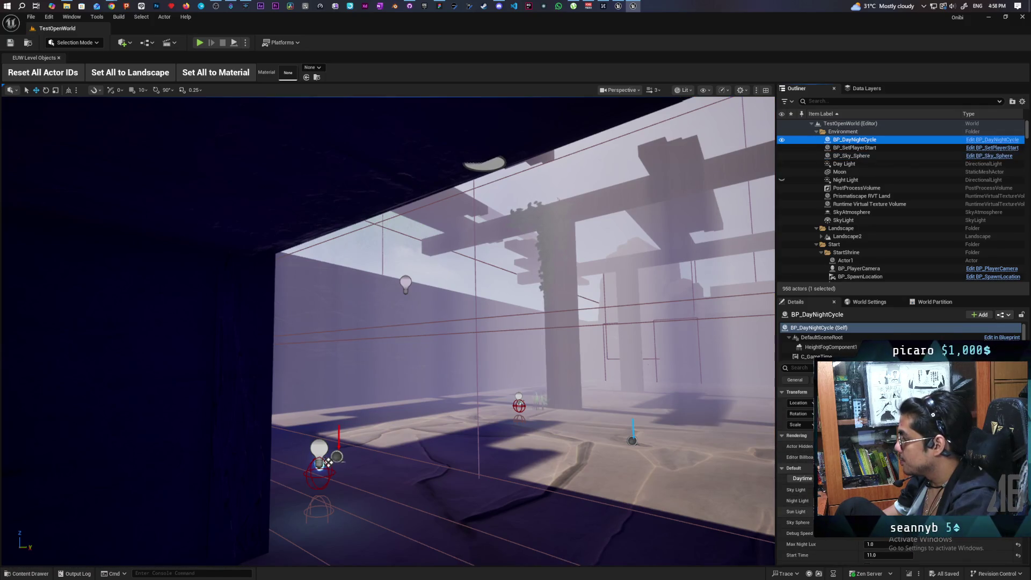
pyautogui.click(863, 149)
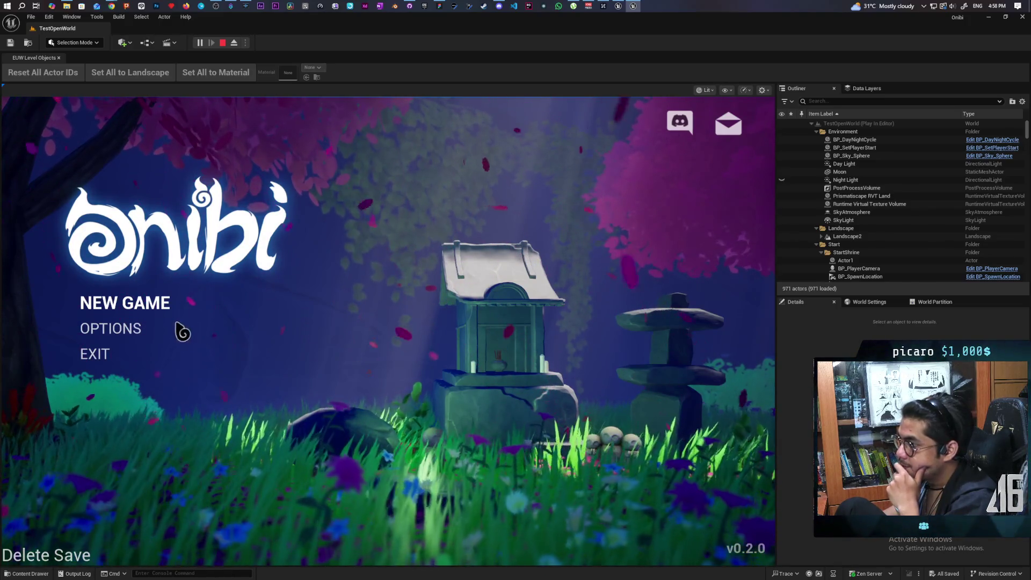
# Choose NEW GAME on the Onibi title menu during Play In Editor.
pyautogui.click(165, 306)
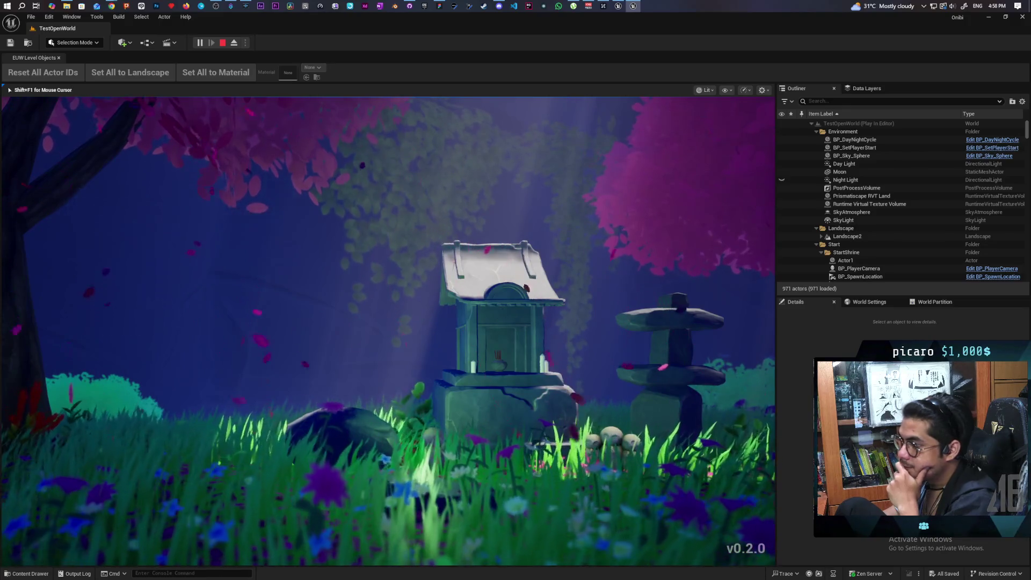
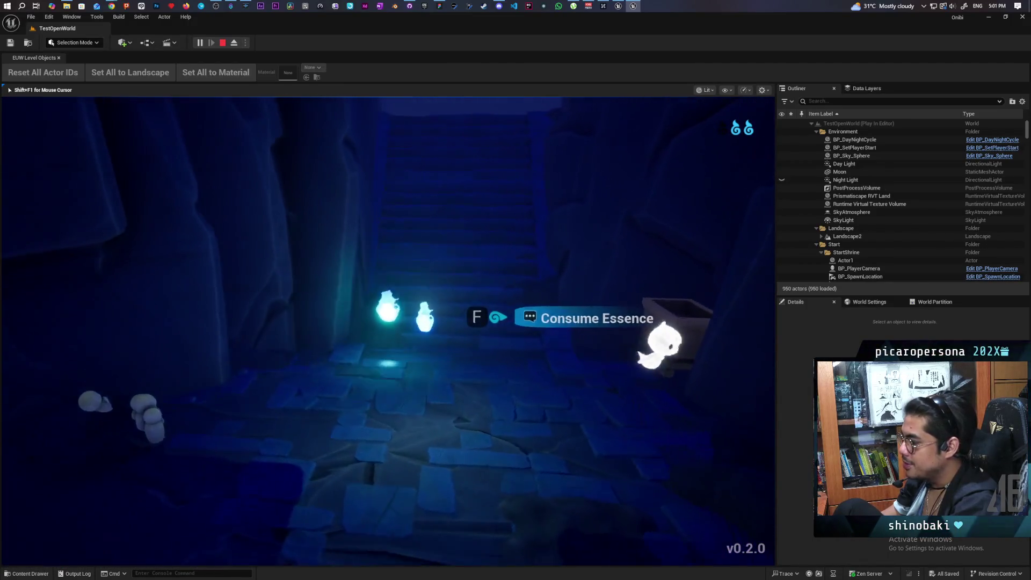
# Consume the essence at the shrine, then end the TestOpenWorld play session with Esc.
pyautogui.press('f')
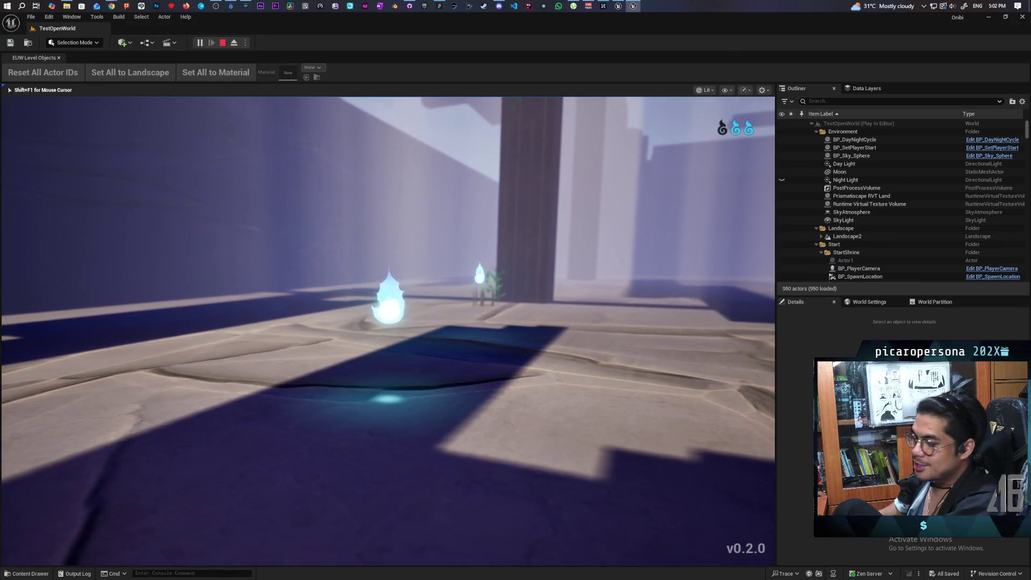
pyautogui.press('Escape')
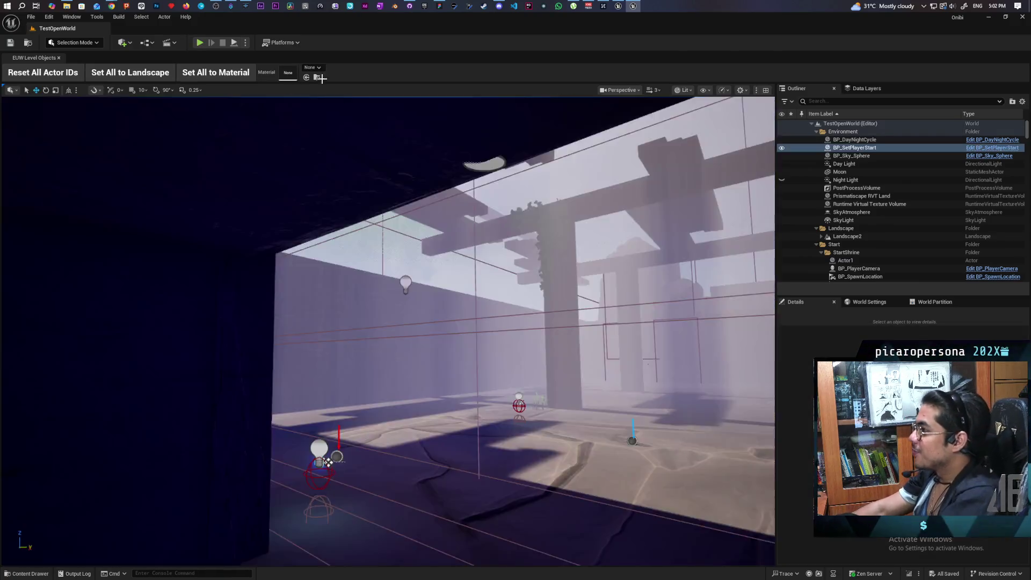
# Restore the Demo level editor in a smaller window and launch play with three clients.
pyautogui.click(994, 17)
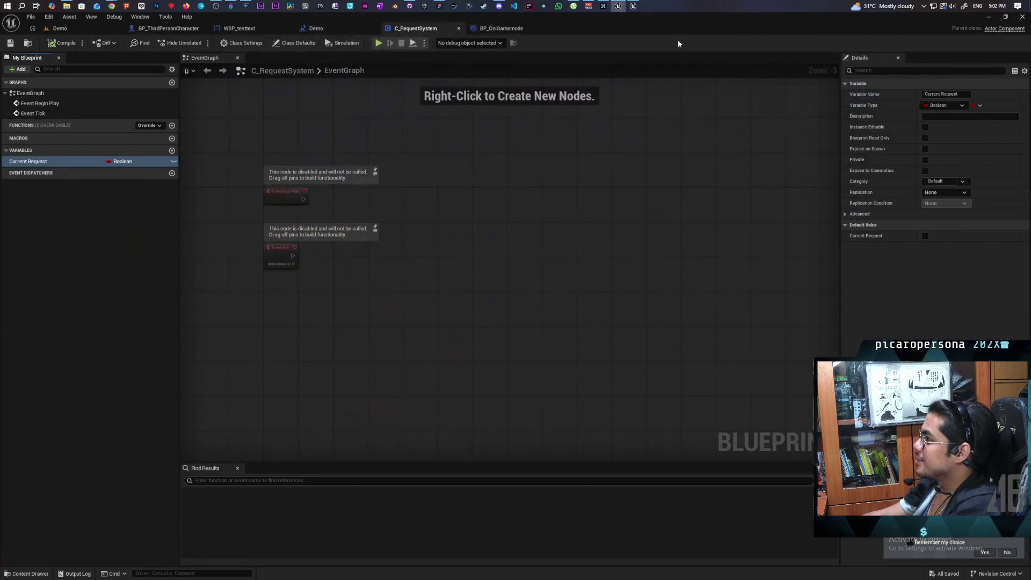
pyautogui.click(44, 27)
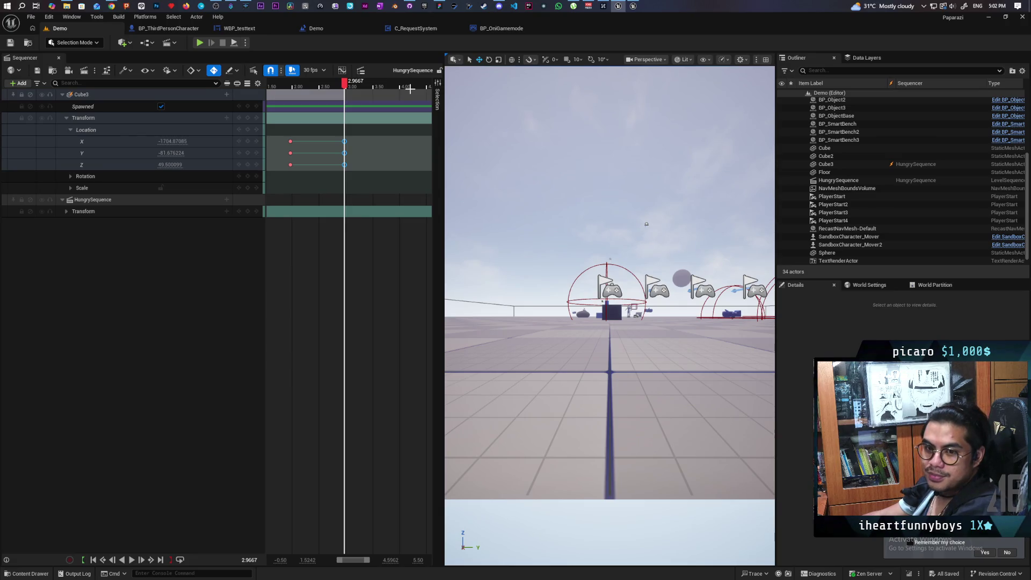
pyautogui.moveTo(652, 19)
pyautogui.mouseDown()
pyautogui.moveTo(666, 32)
pyautogui.moveTo(692, 26)
pyautogui.mouseUp()
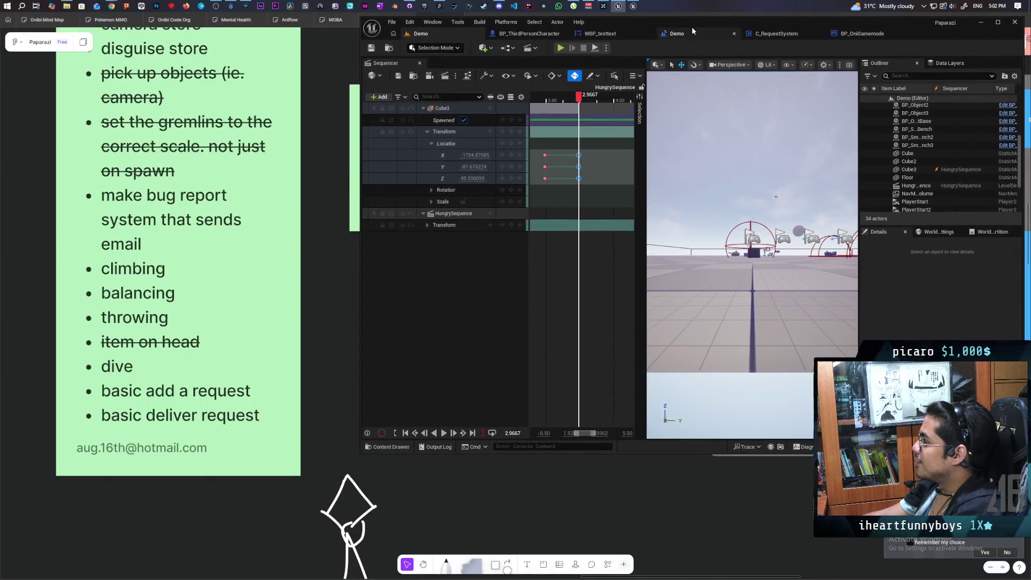
pyautogui.click(561, 49)
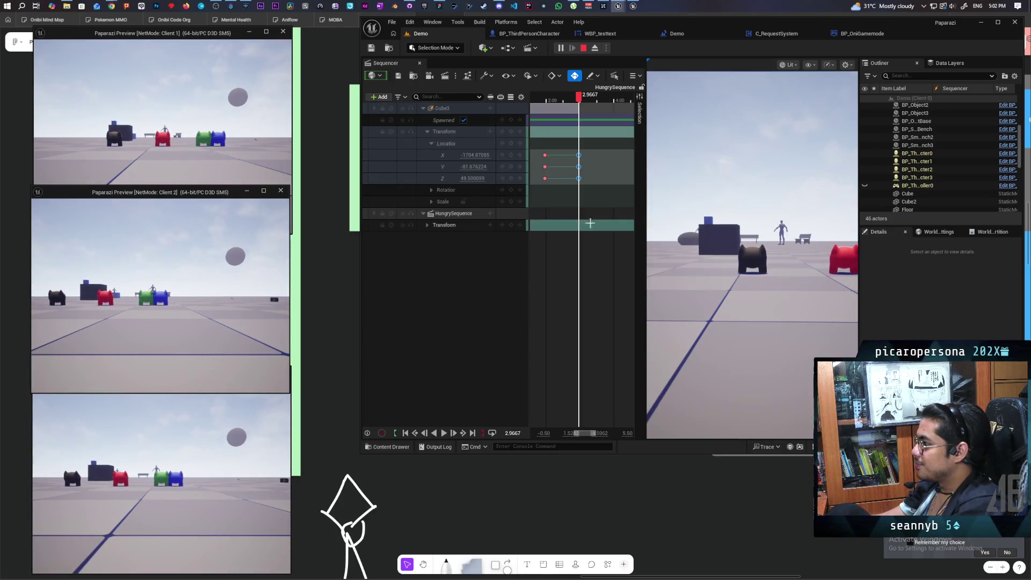
# Widen the game viewport and walk the black character around the field.
pyautogui.moveTo(644, 163)
pyautogui.mouseDown()
pyautogui.moveTo(430, 163)
pyautogui.moveTo(444, 164)
pyautogui.mouseUp()
pyautogui.press('d')
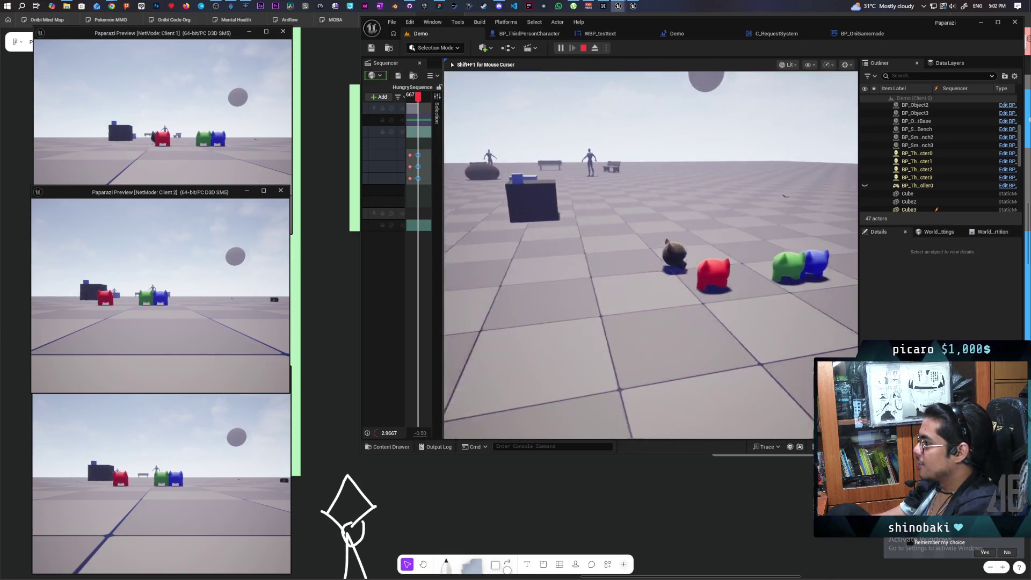
pyautogui.press('a')
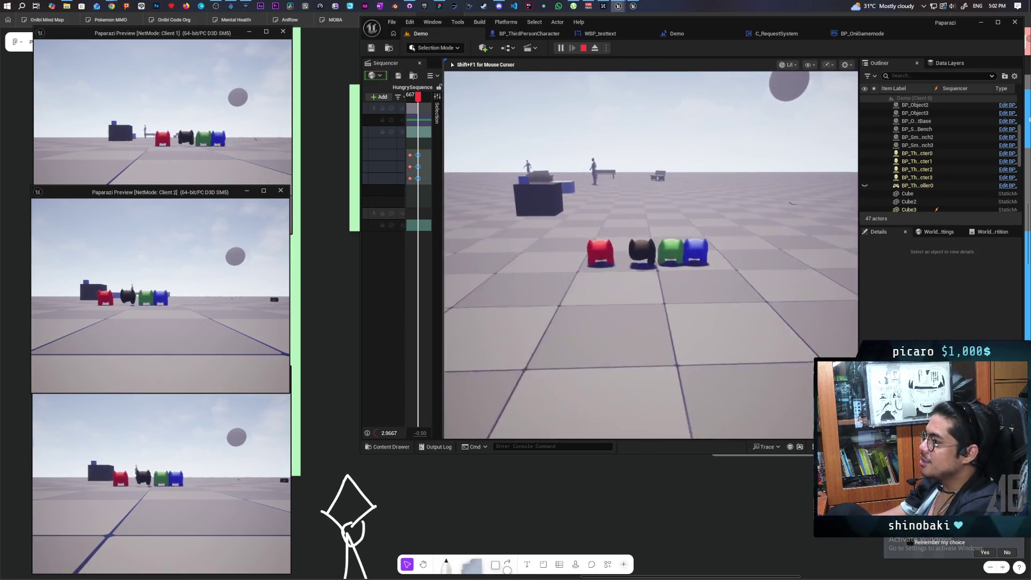
pyautogui.press('w')
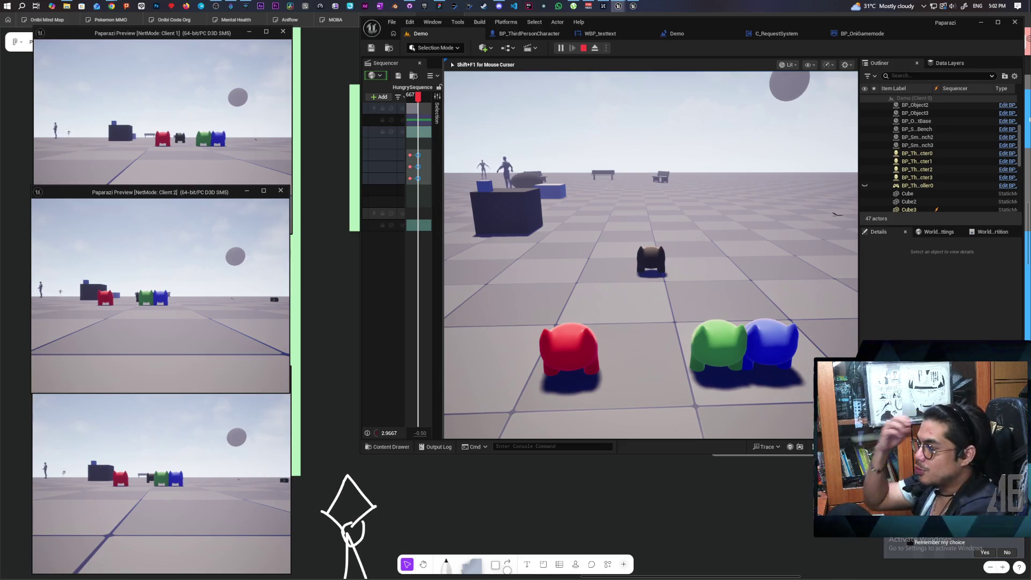
# Across Clients 1–3, walk the blue character onto the red one and raise Client 3's photo camera.
pyautogui.hotkey('alt', 'Tab')
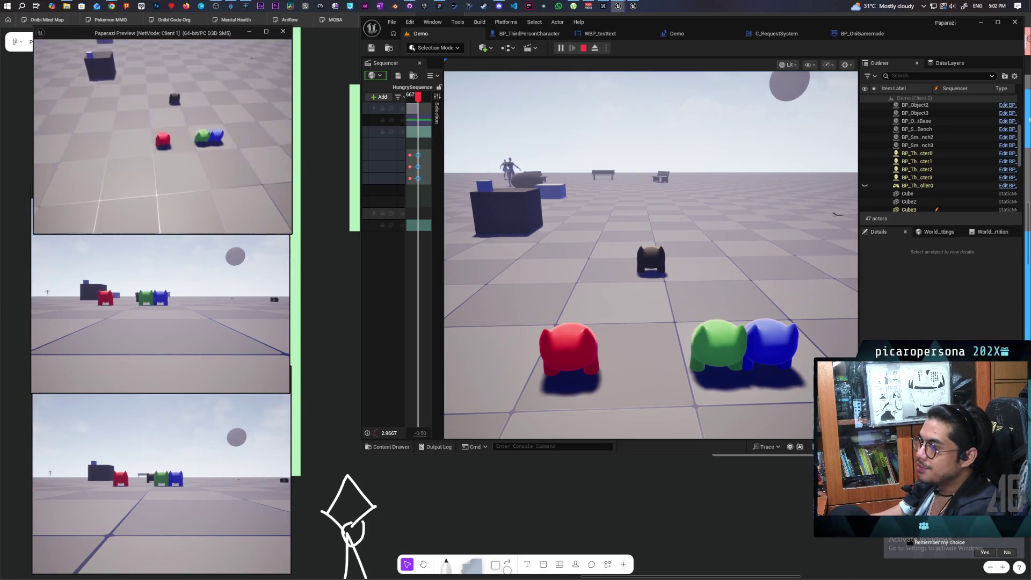
pyautogui.press('w')
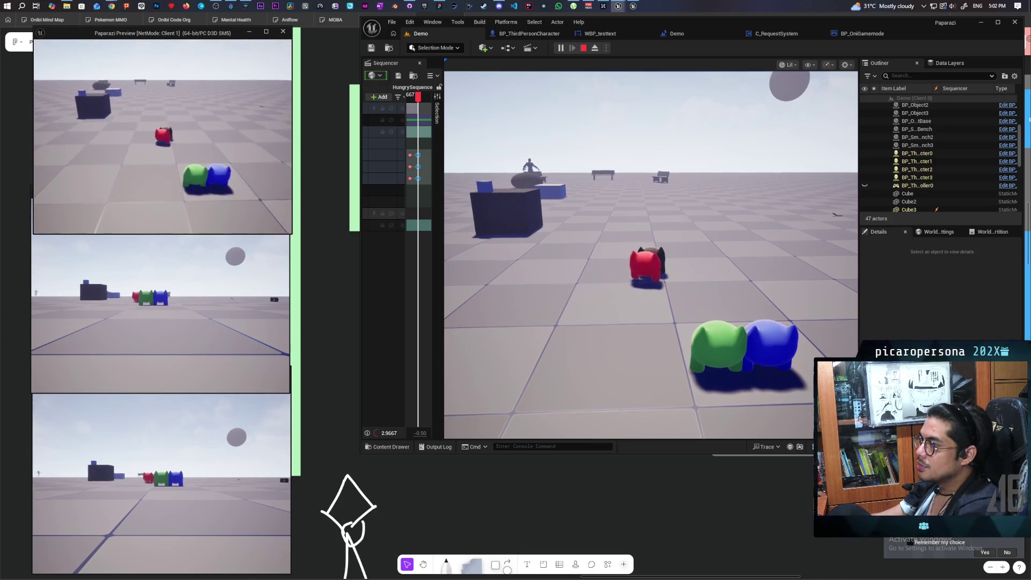
pyautogui.hotkey('alt', 'Tab')
pyautogui.press('w')
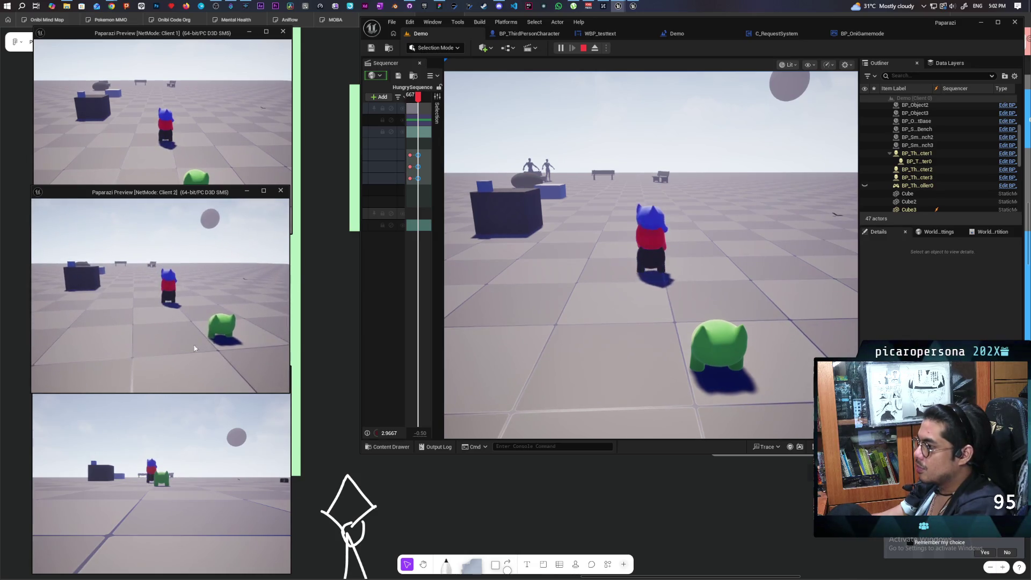
pyautogui.hotkey('alt', 'Tab')
pyautogui.press('w')
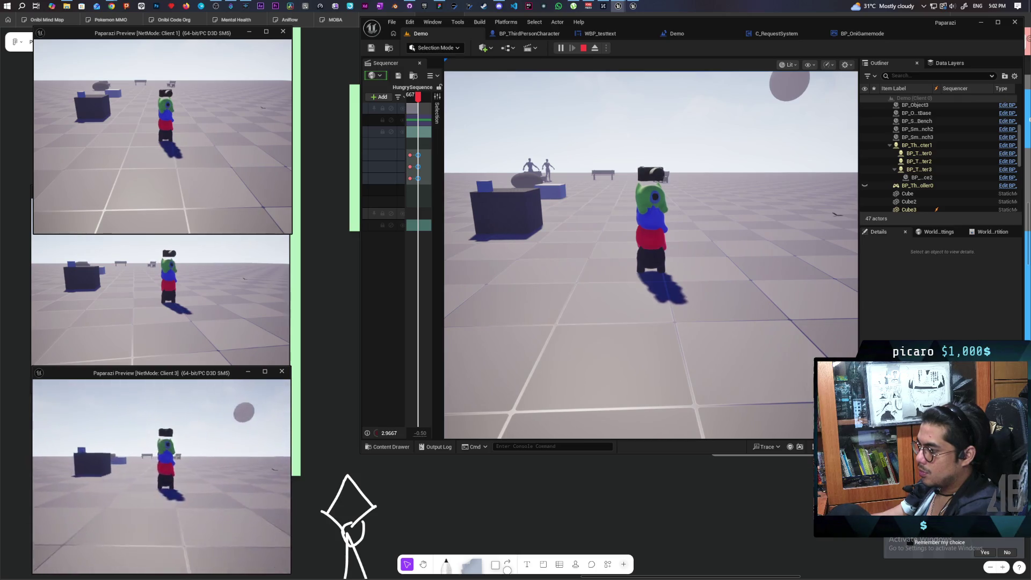
pyautogui.press('e')
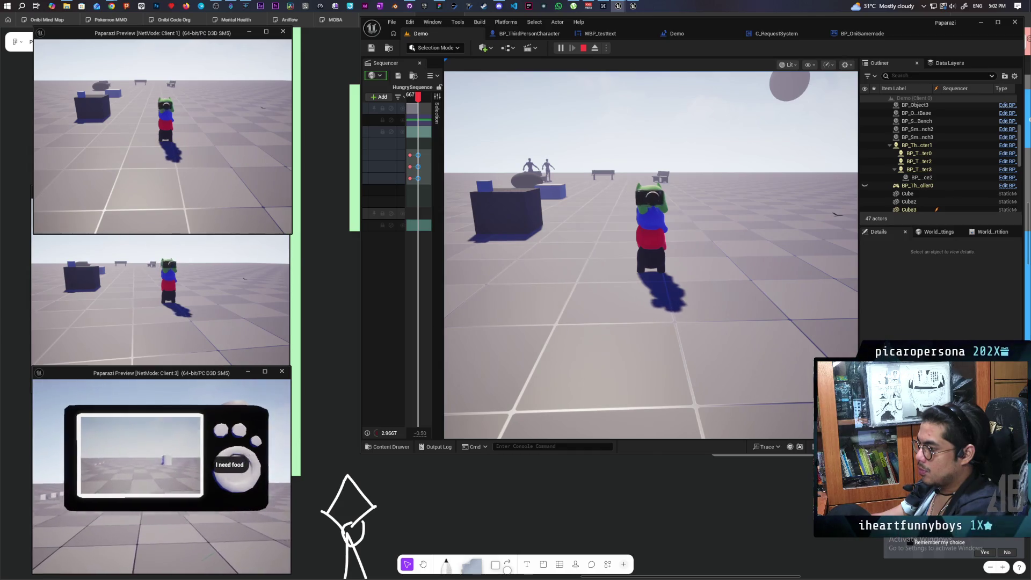
pyautogui.click(650, 255)
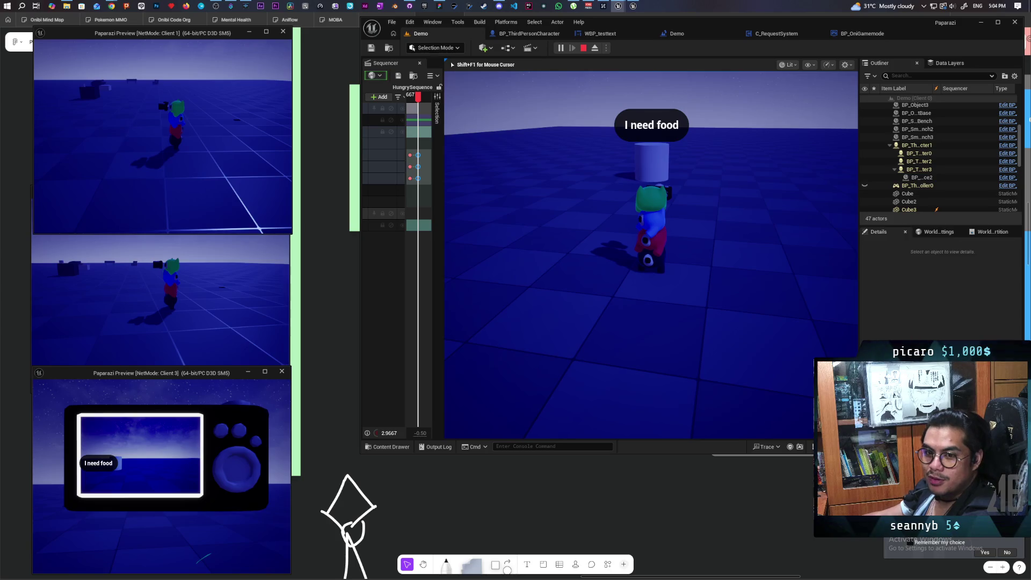
# Stop the three-client Demo play session with Esc.
pyautogui.press('Escape')
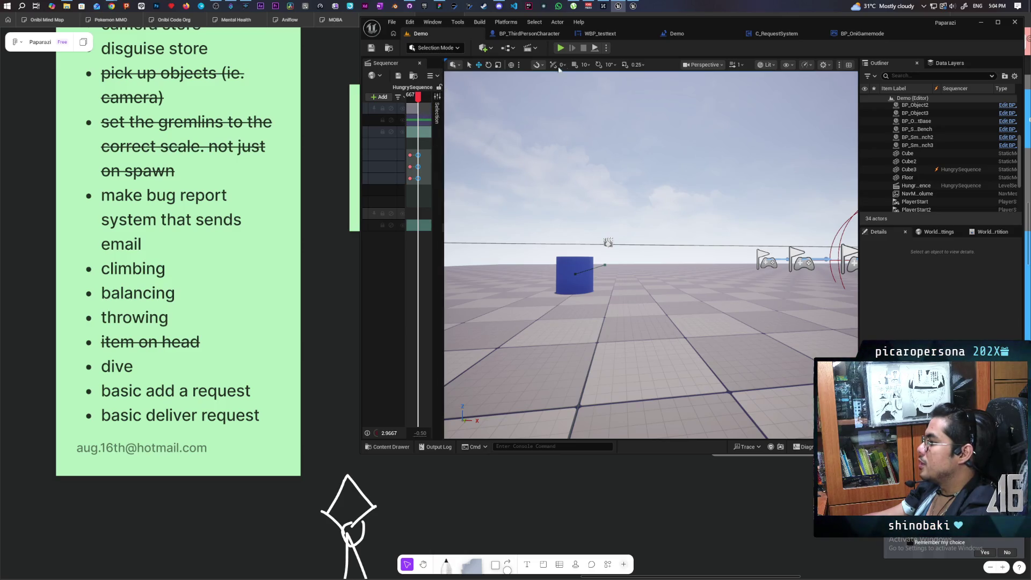
# Relaunch the Demo level as a three-client play session with Alt+P.
pyautogui.hotkey('alt', 'p')
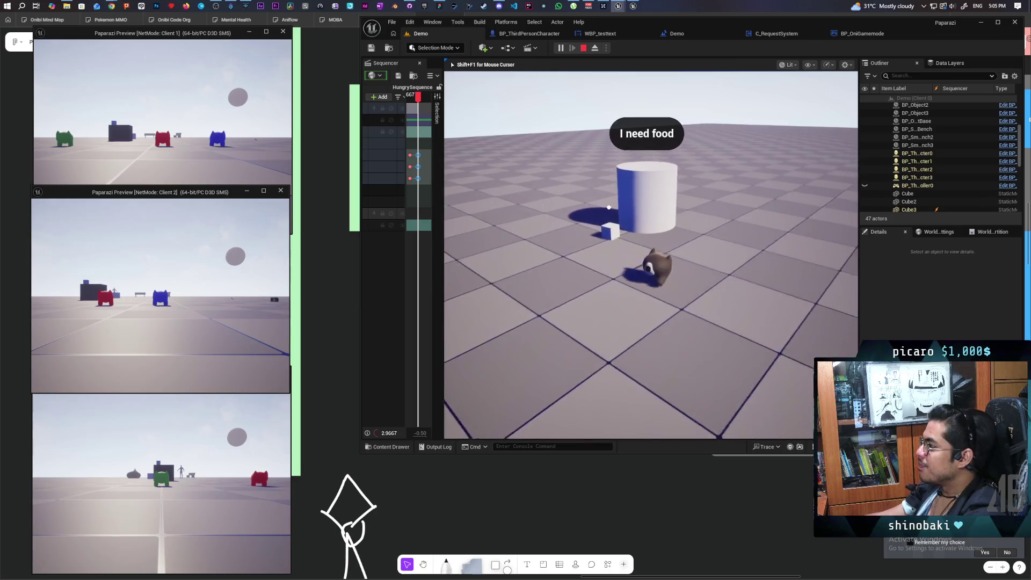
# Walk the cat character across the field toward the white cubes.
pyautogui.press('s')
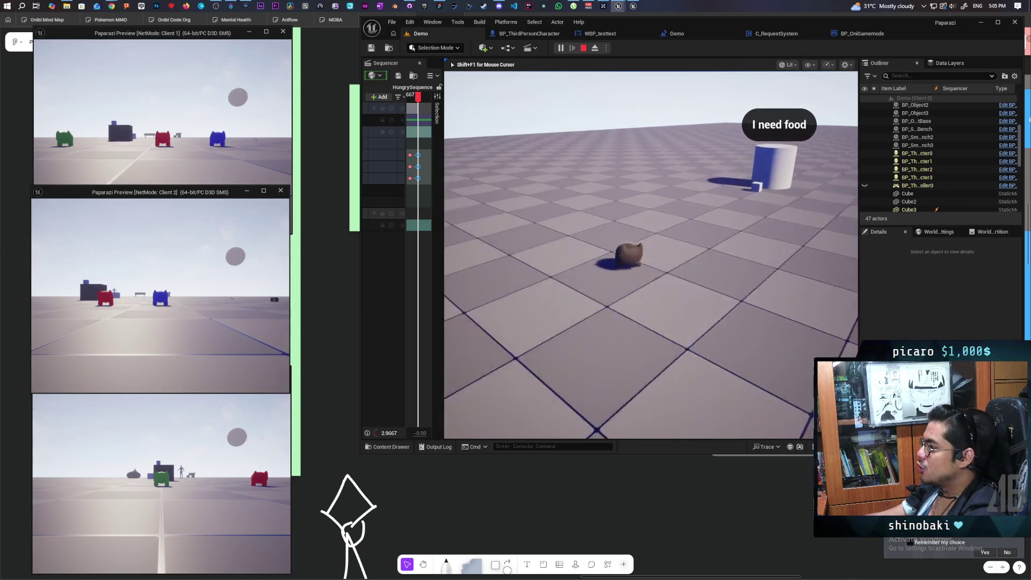
pyautogui.press('w')
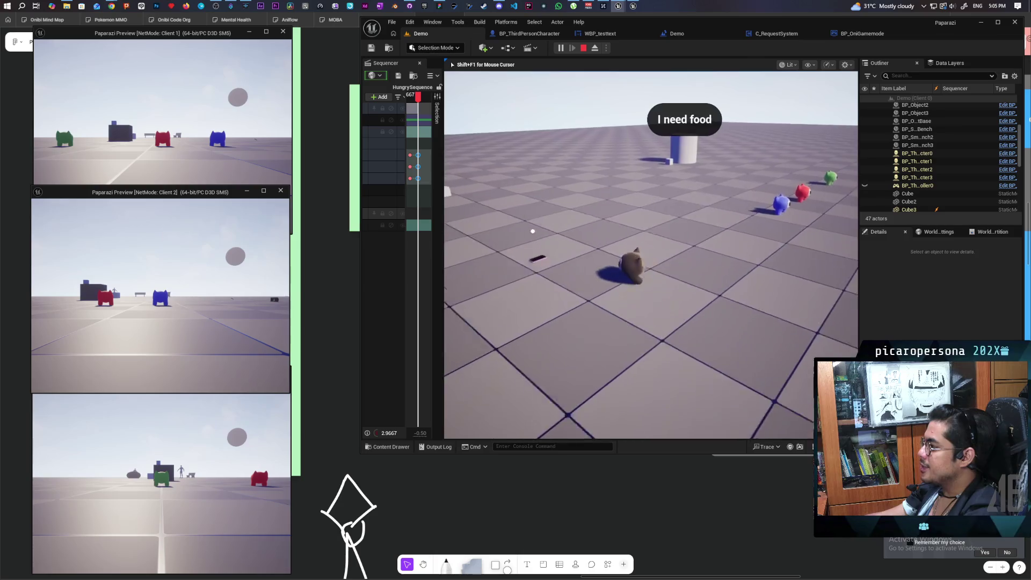
pyautogui.press('w')
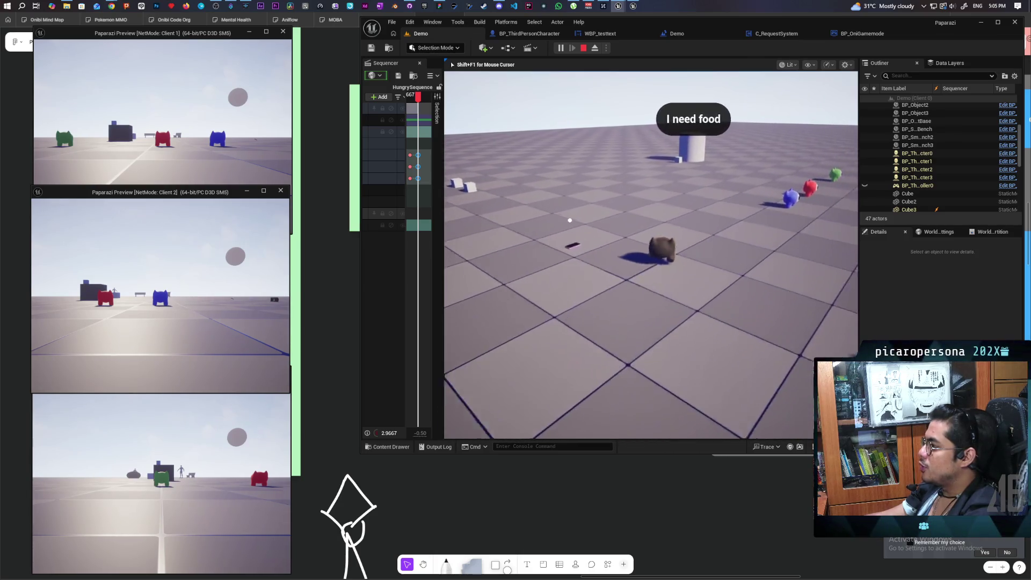
pyautogui.press('w')
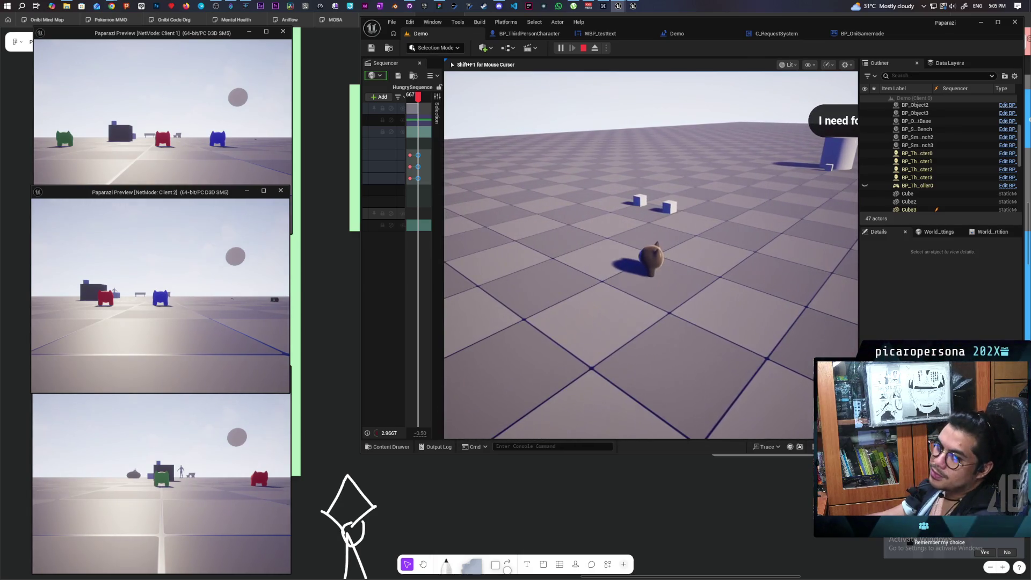
pyautogui.press('w')
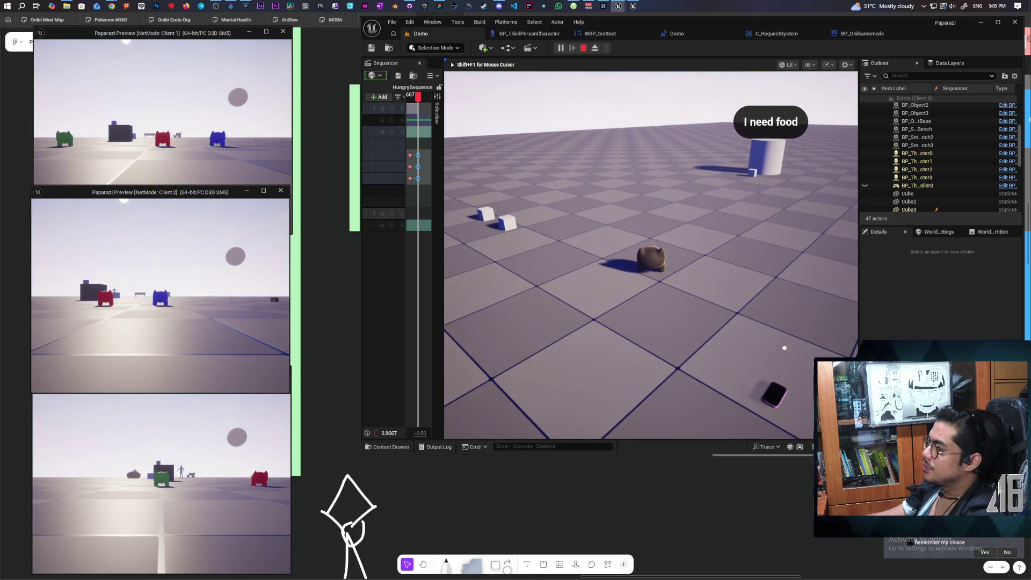
pyautogui.press('s')
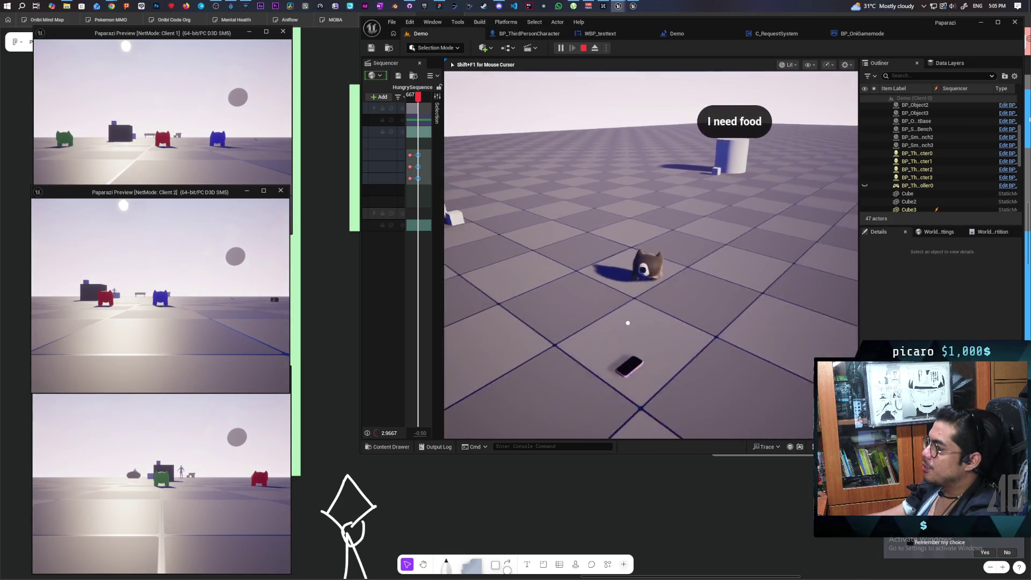
pyautogui.press('w')
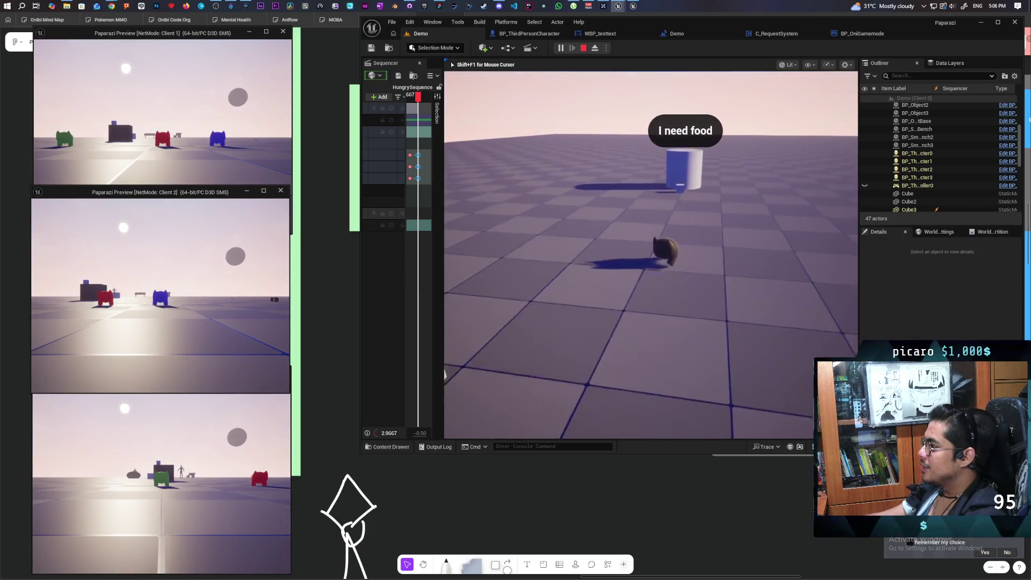
# Reach the item cube by the food cylinder, step past it, then walk away.
pyautogui.press('w')
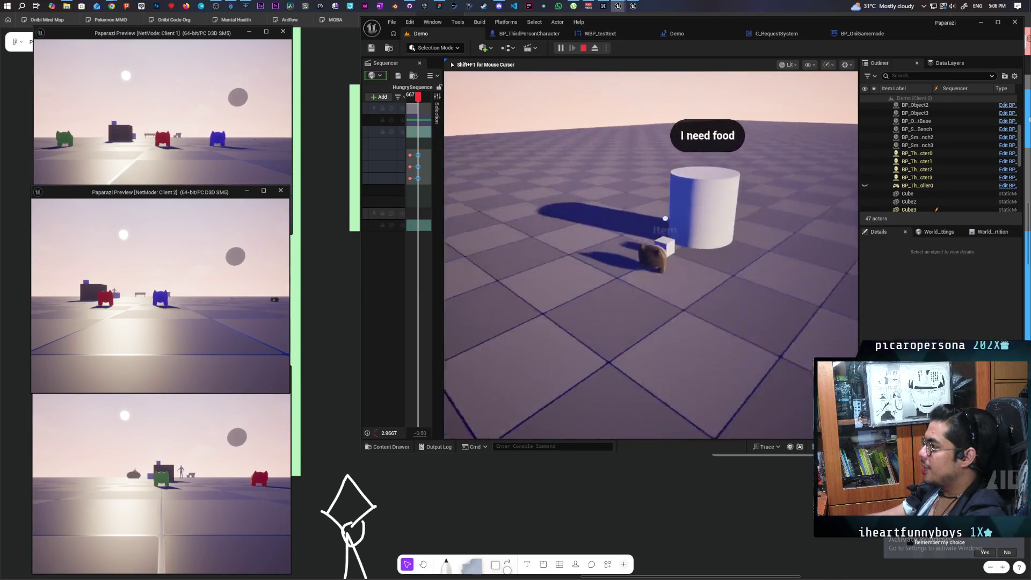
pyautogui.press('w')
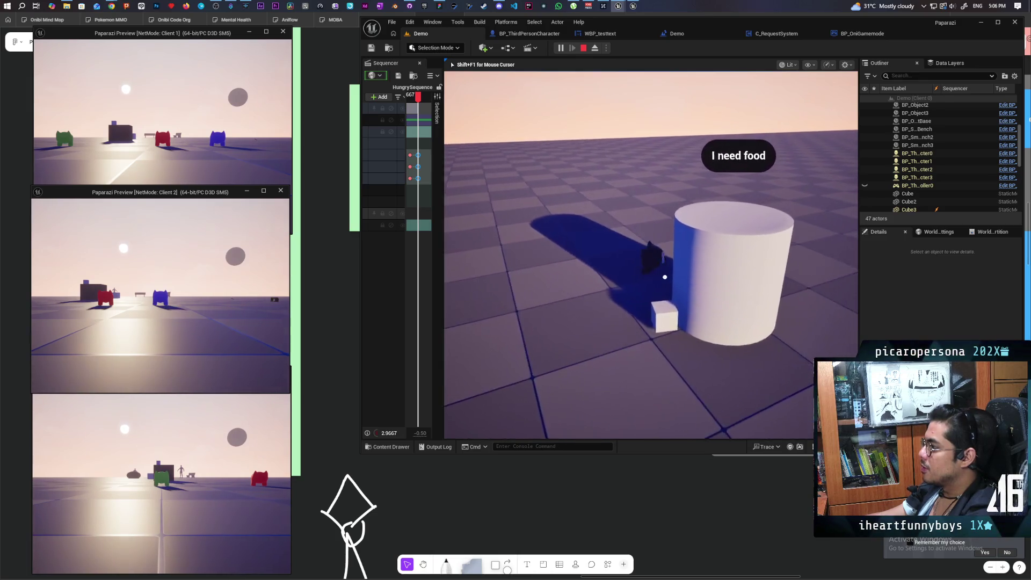
pyautogui.press('d')
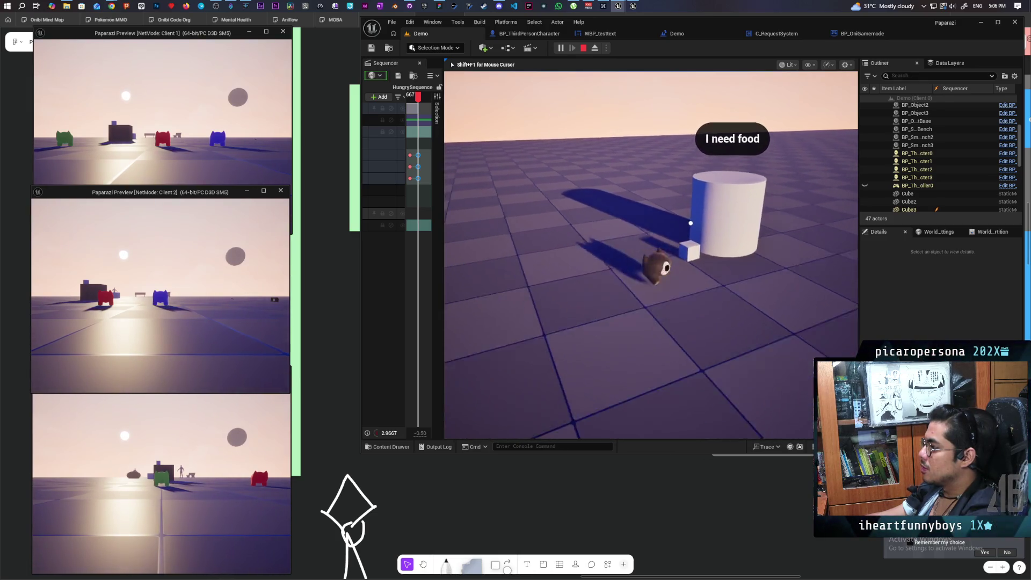
pyautogui.press('a')
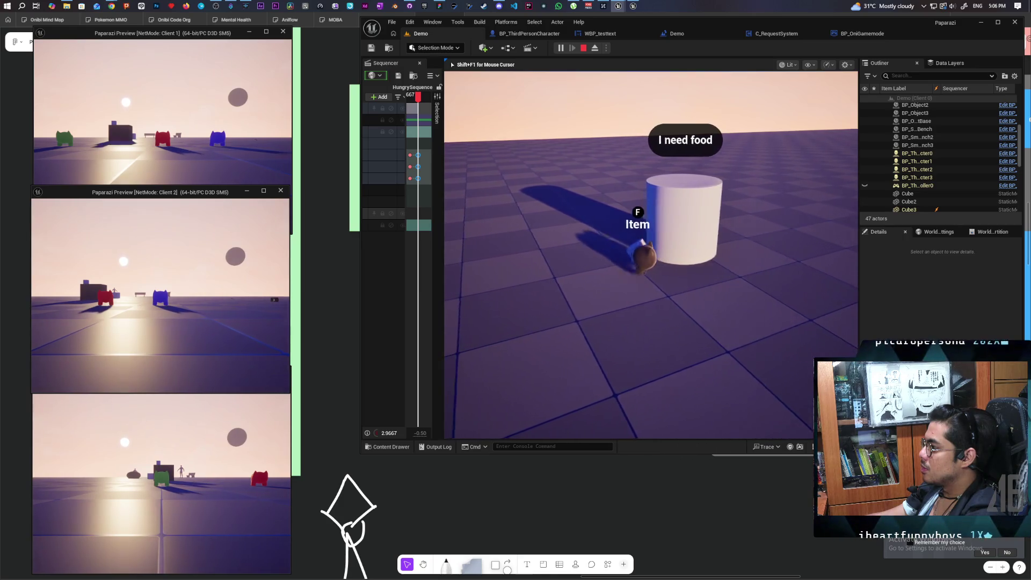
pyautogui.press('a')
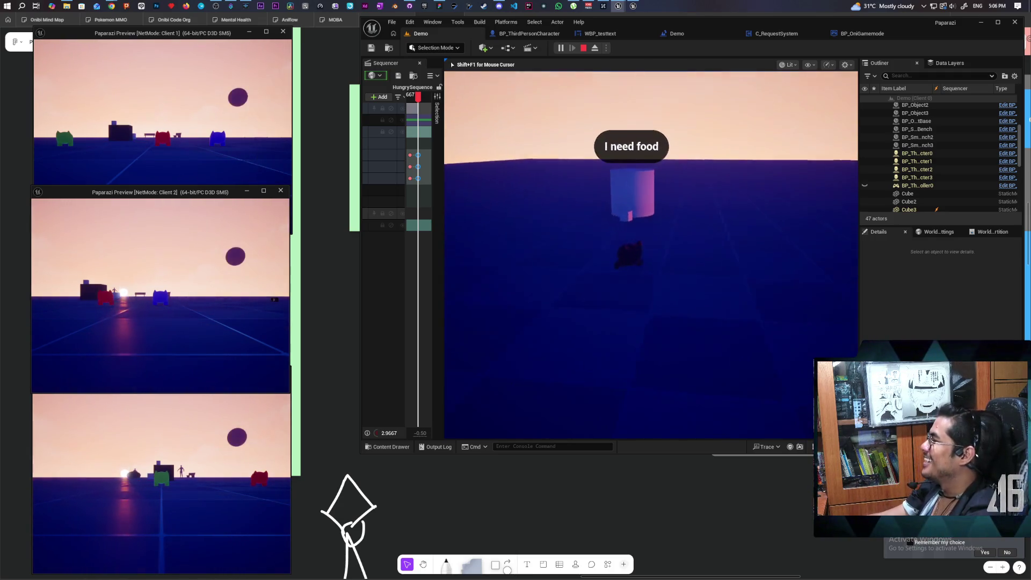
# Circle the 'I need food' cylinder, repeatedly approaching it and backing away.
pyautogui.press('w')
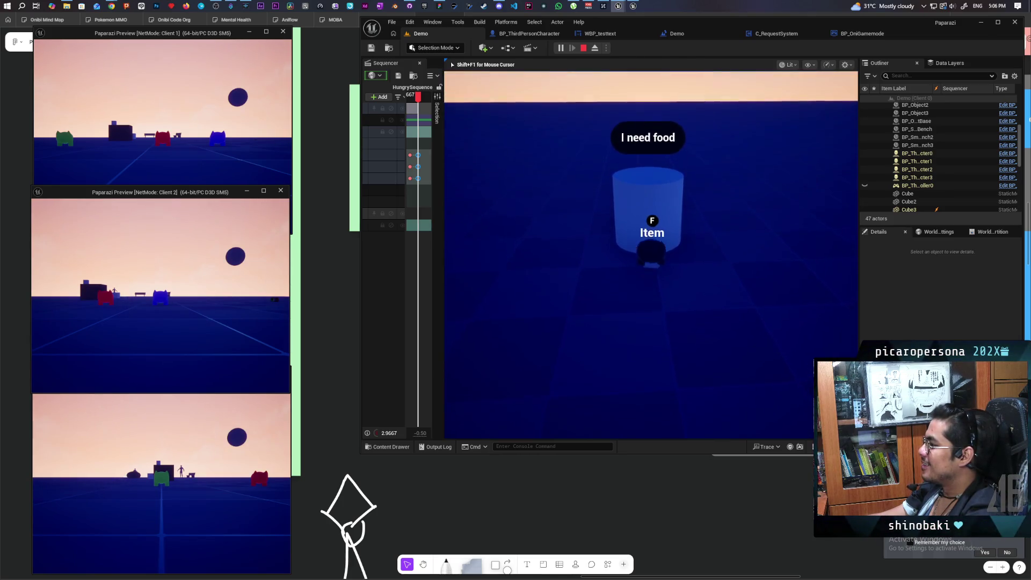
pyautogui.press('s')
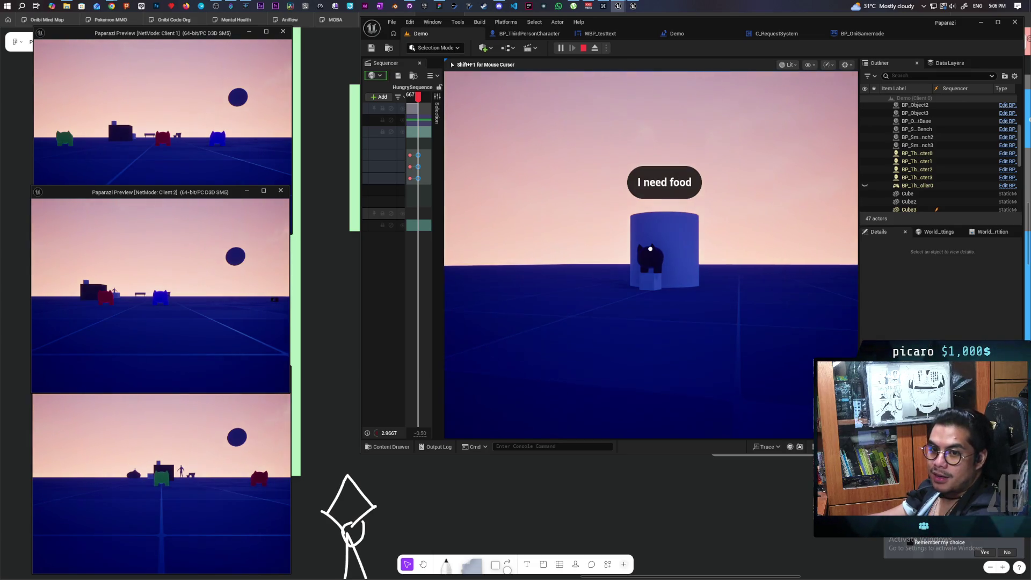
pyautogui.press('s')
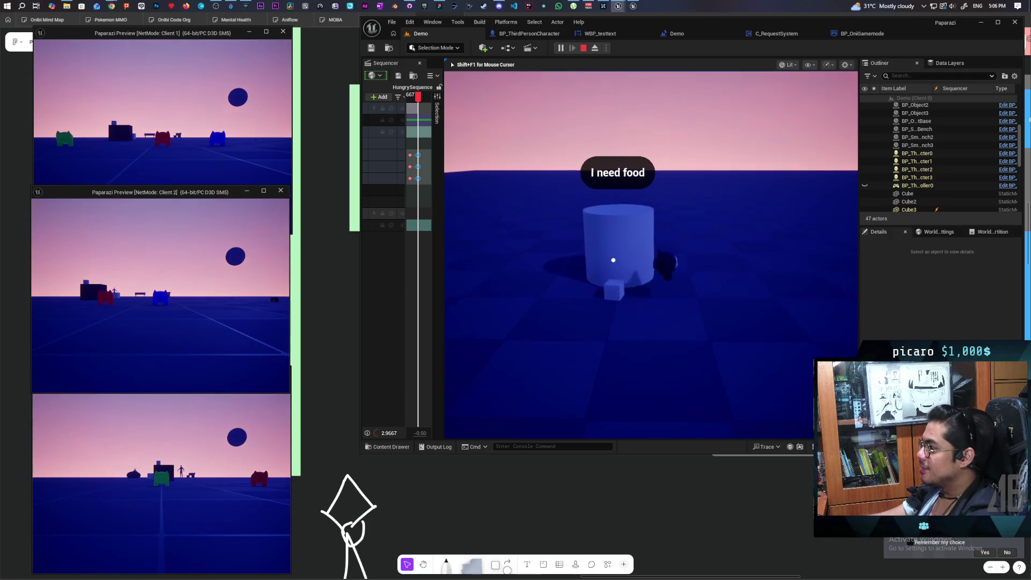
pyautogui.press('w')
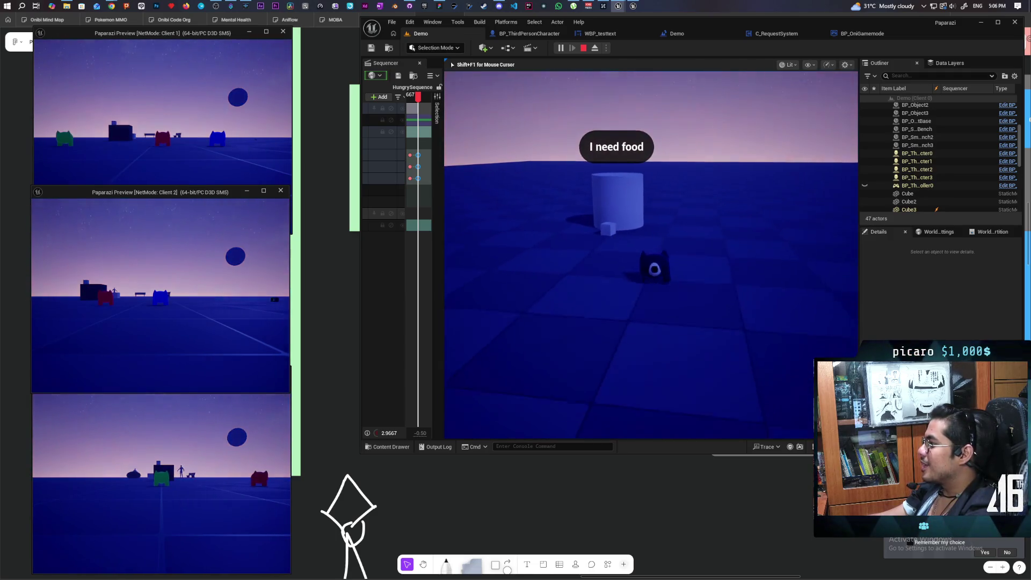
pyautogui.press('w')
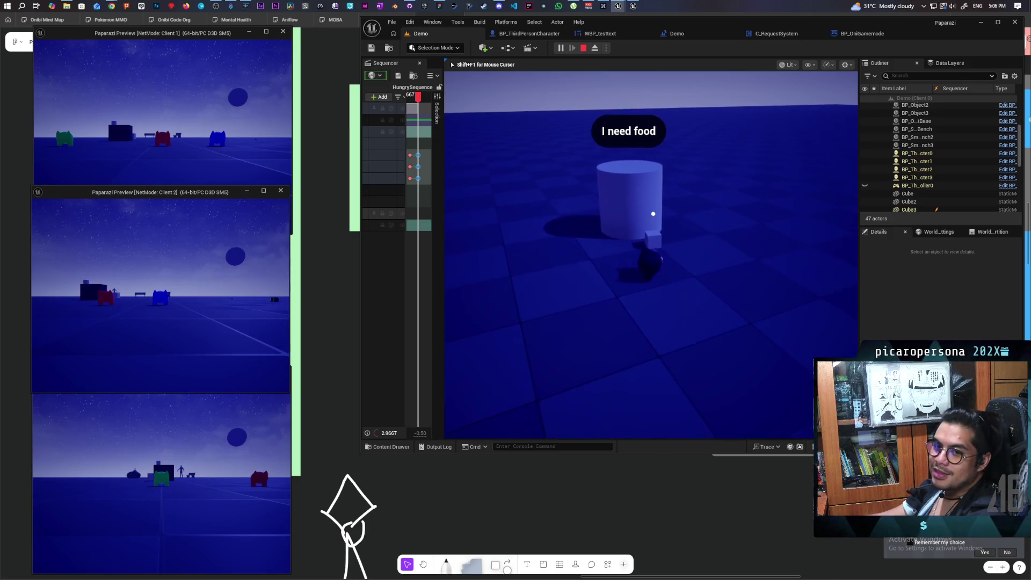
pyautogui.press('w')
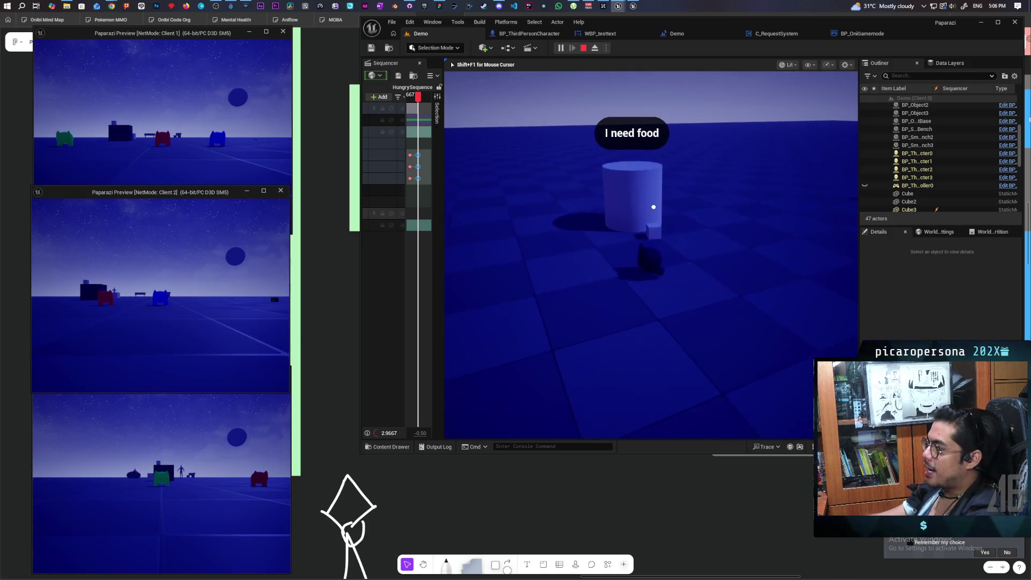
pyautogui.press('s')
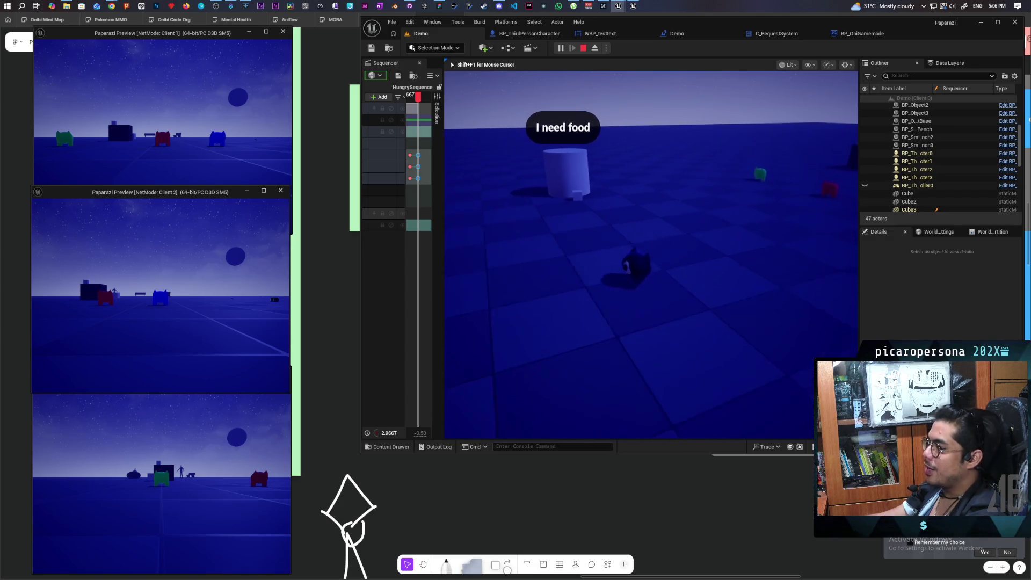
pyautogui.press('w')
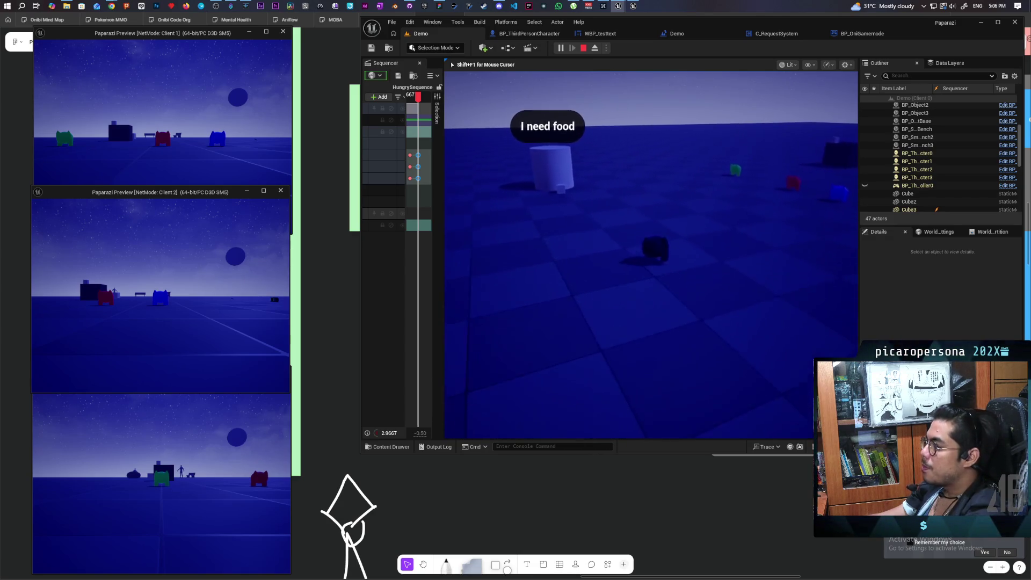
pyautogui.press('w')
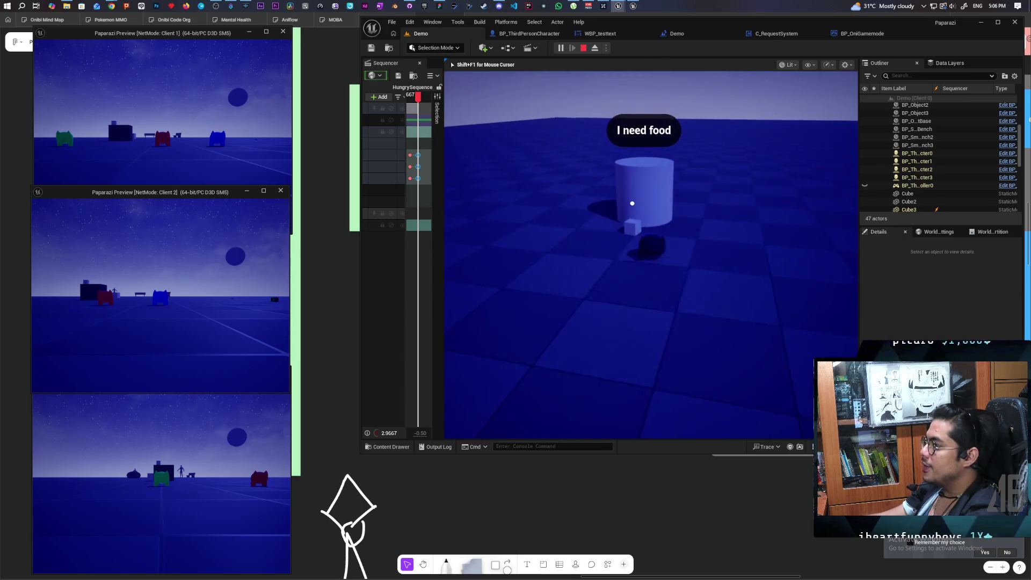
# Turn toward the two white cubes and walk around them.
pyautogui.press('d')
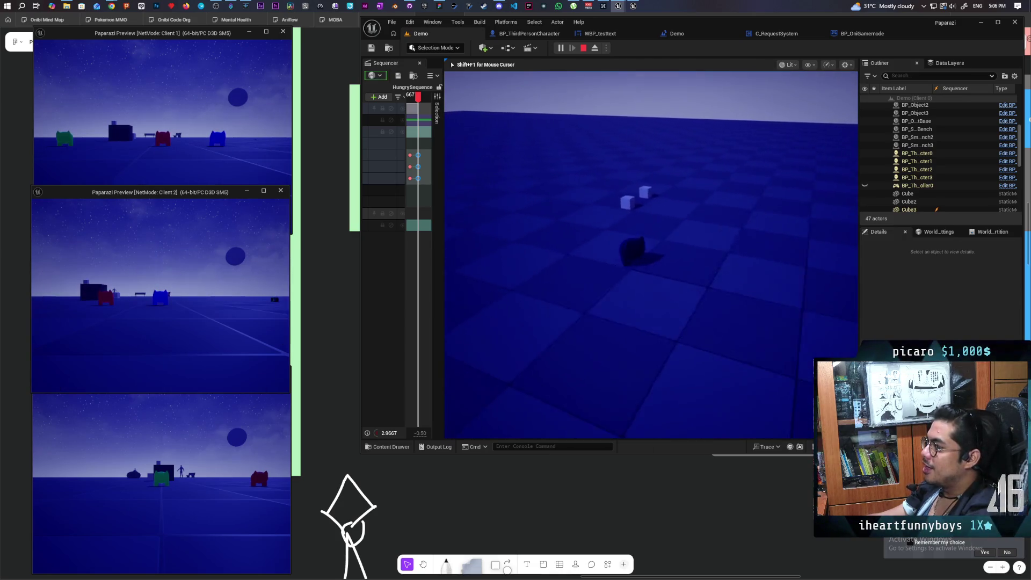
pyautogui.press('w')
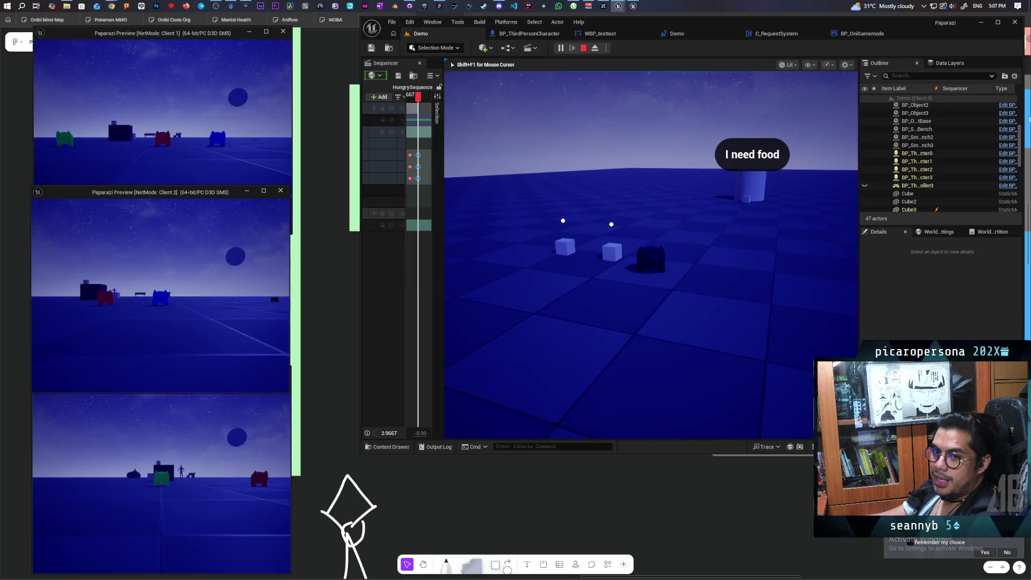
pyautogui.press('d')
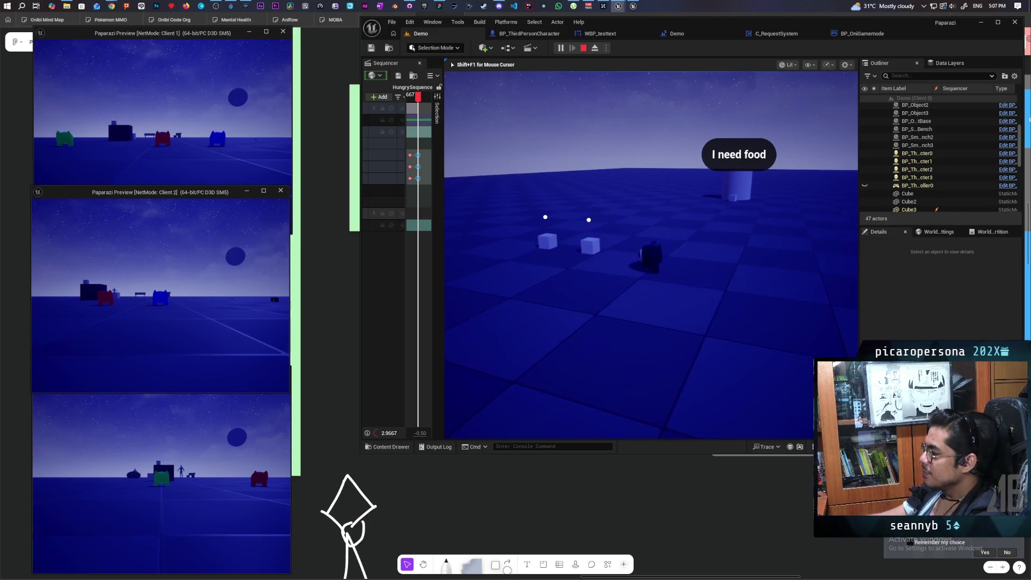
pyautogui.press('s')
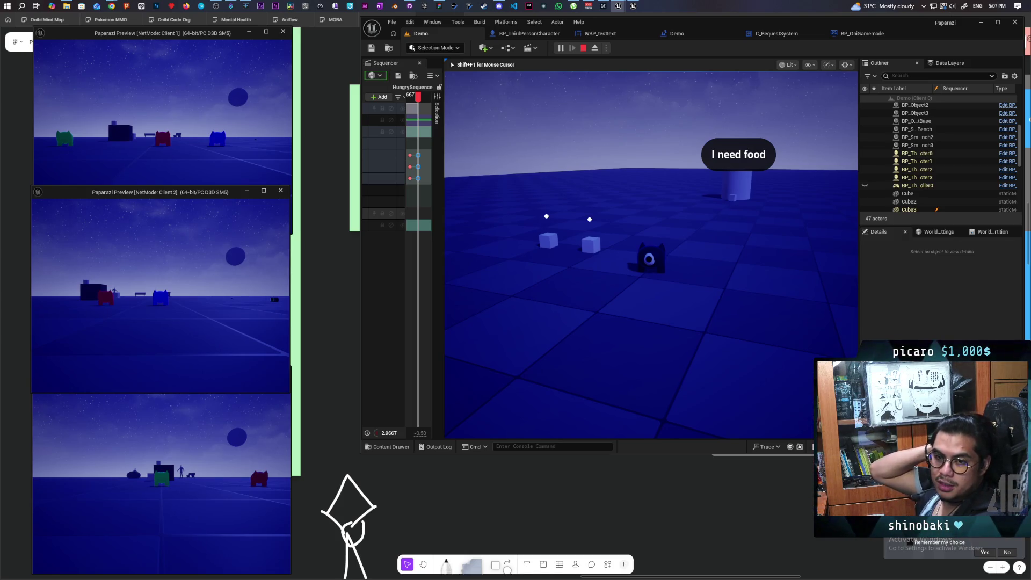
# Walk from the cubes around the cylinder and back until the 'F Item' prompt appears.
pyautogui.press('w')
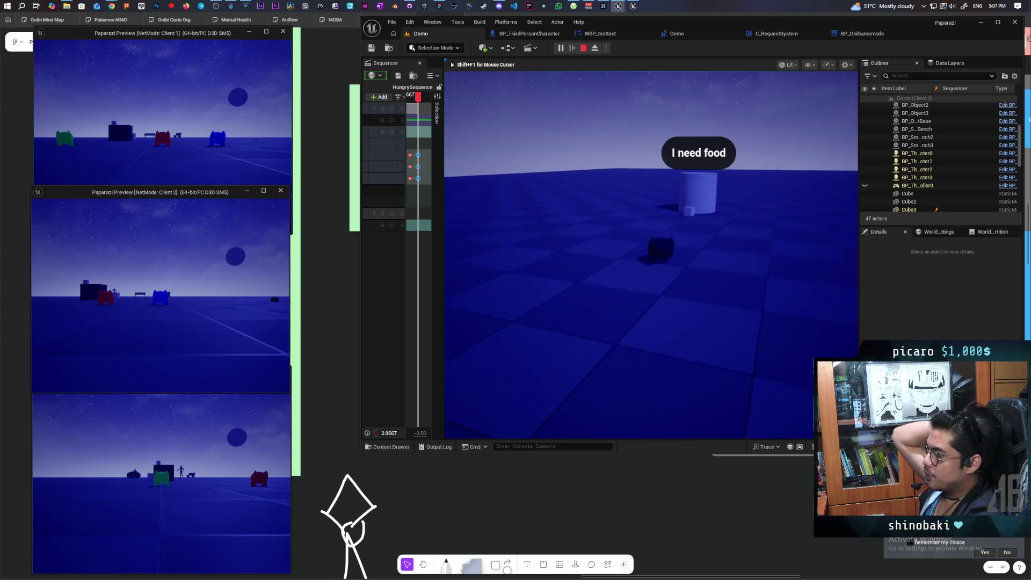
pyautogui.press('w')
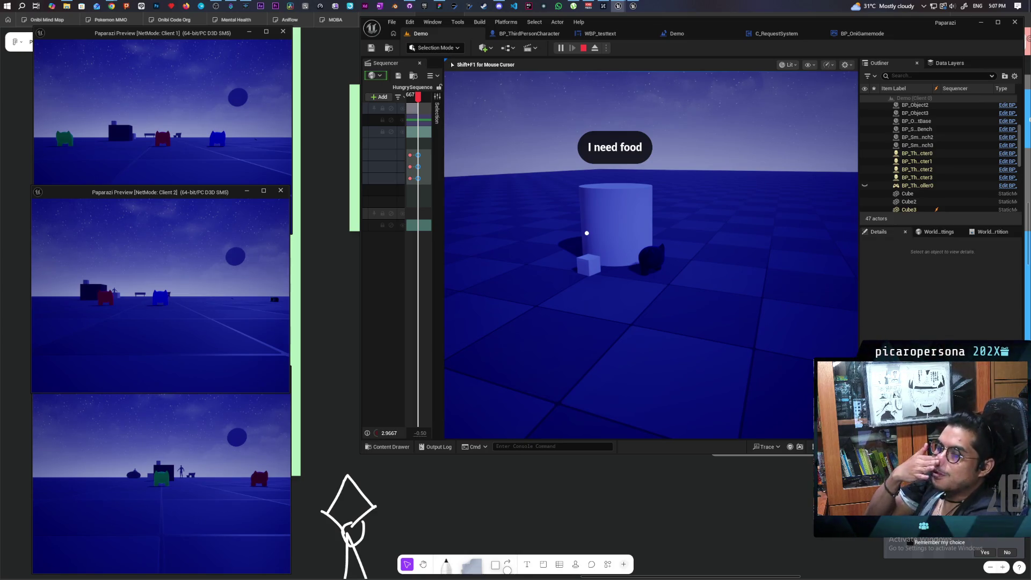
pyautogui.press('d')
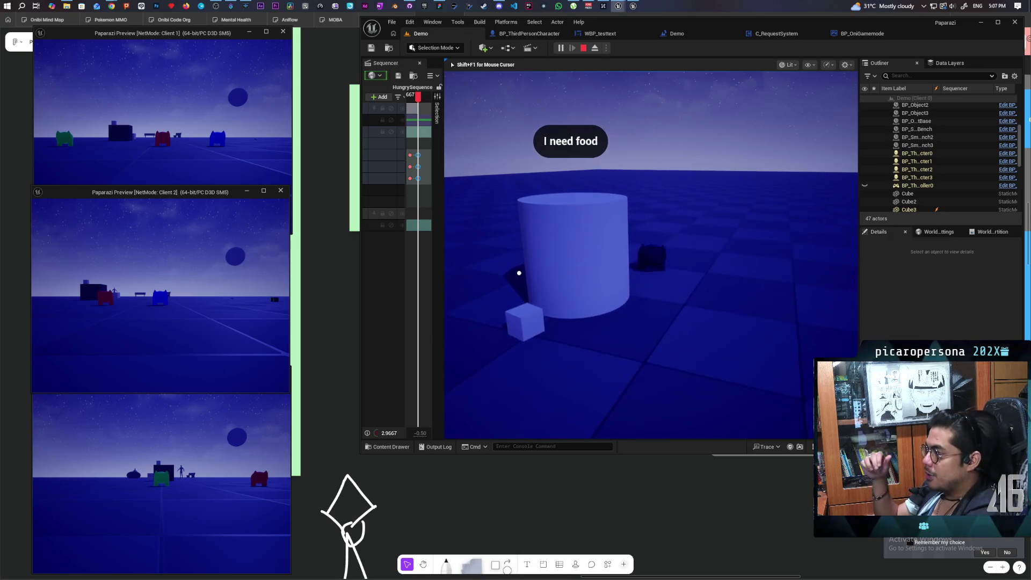
pyautogui.press('s')
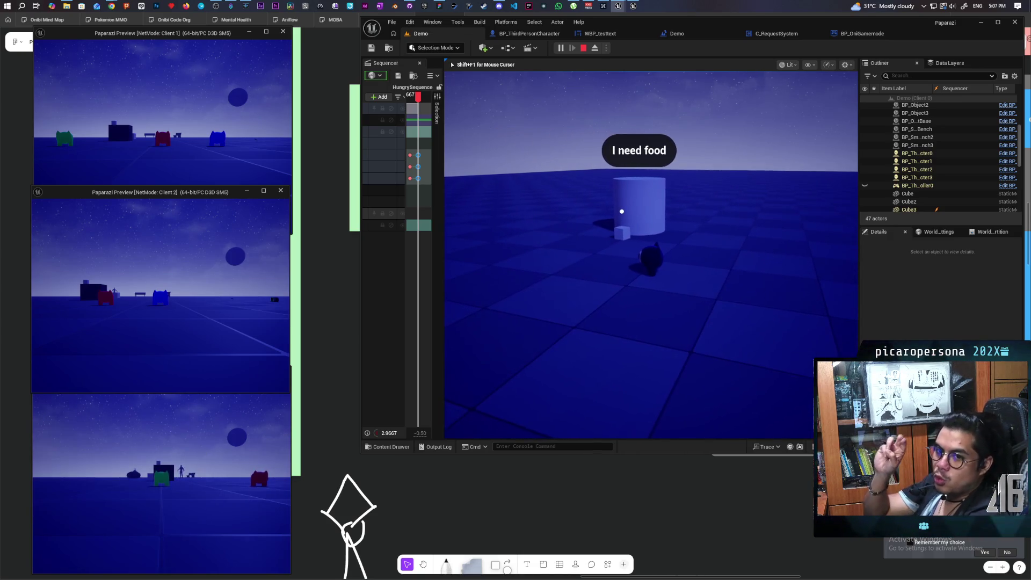
pyautogui.press('s')
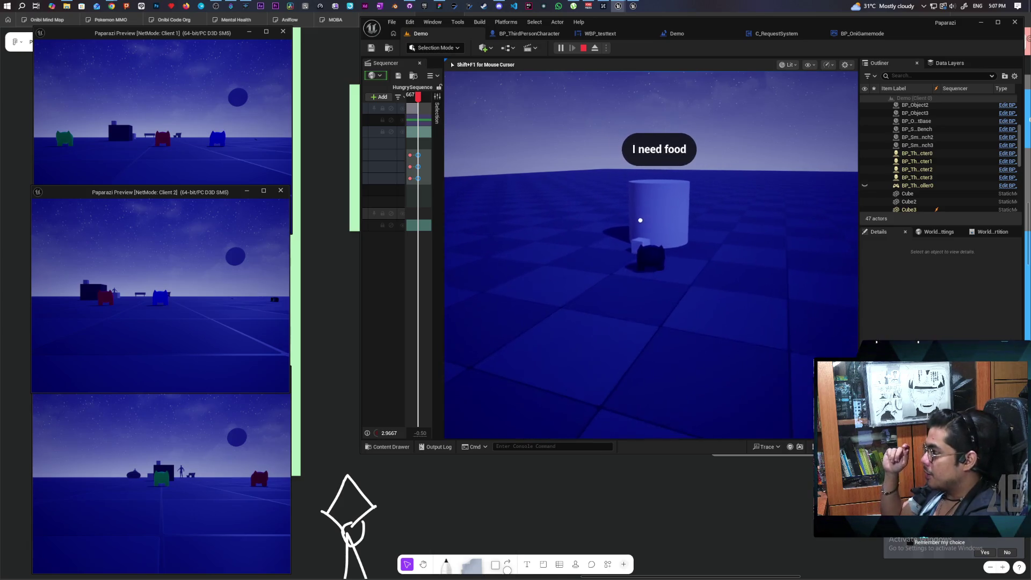
pyautogui.press('s')
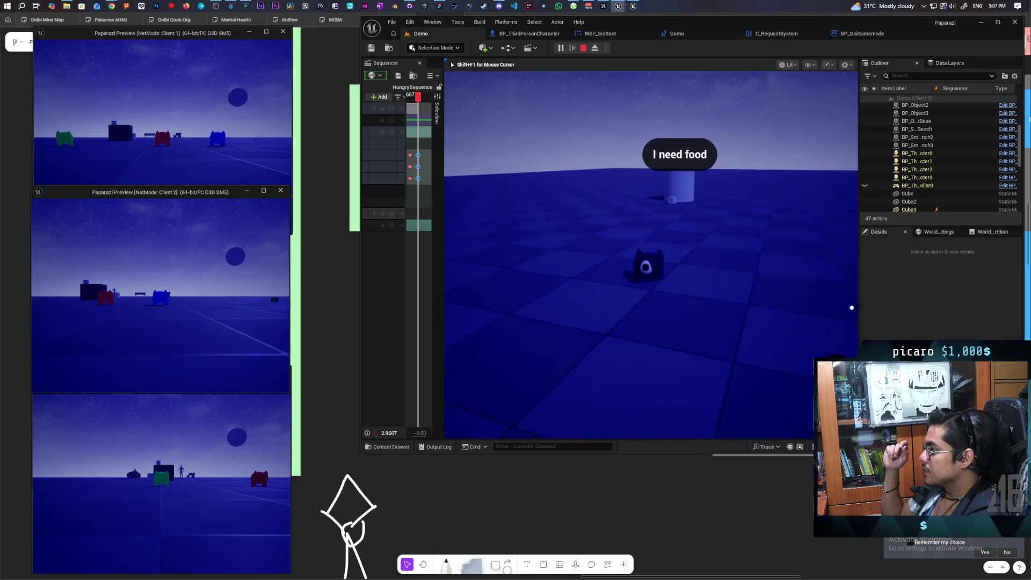
pyautogui.press('a')
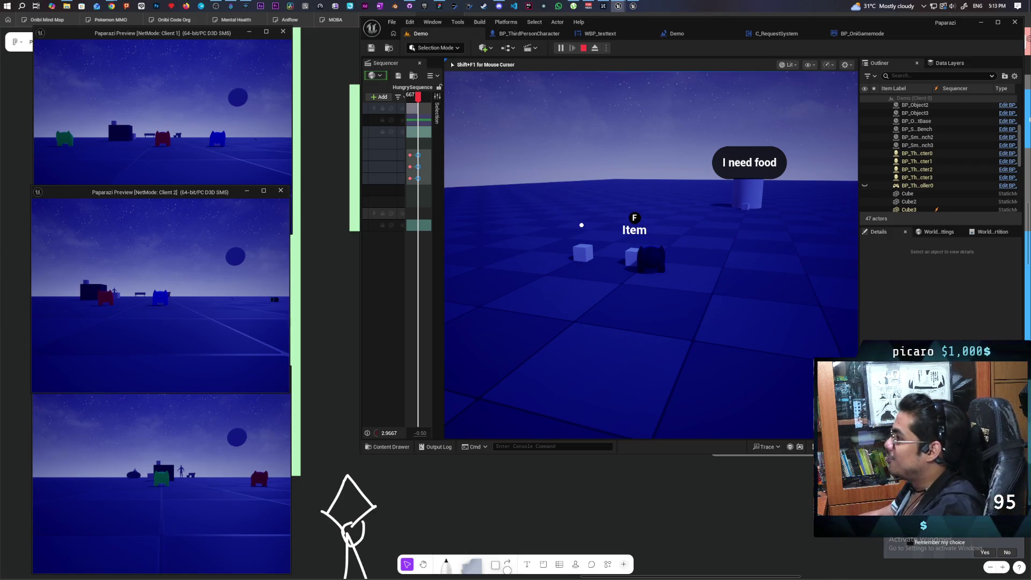
# Walk back up to the white cubes and pick up an item cube with F.
pyautogui.moveTo(651, 255)
pyautogui.press('s')
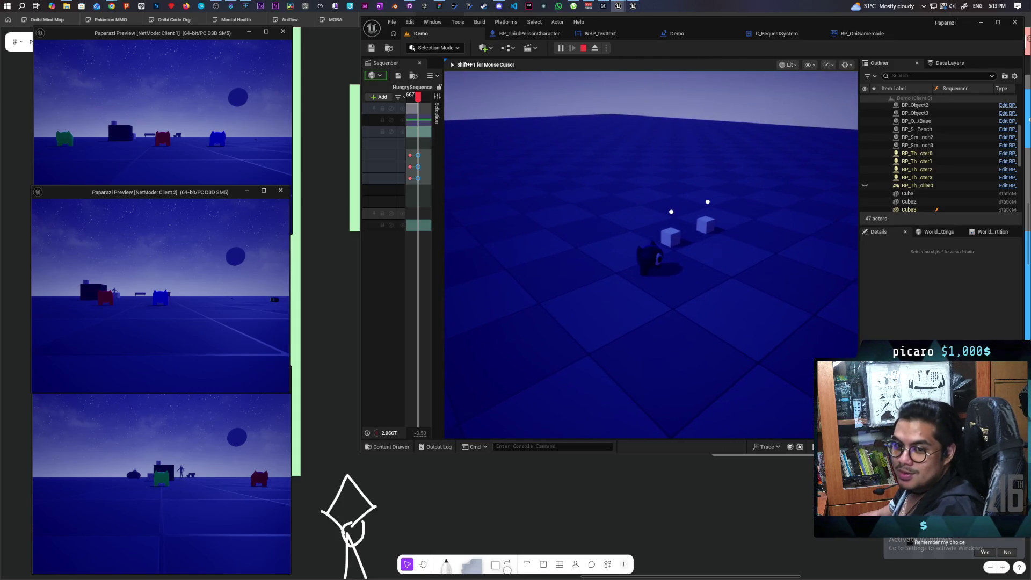
pyautogui.press('w')
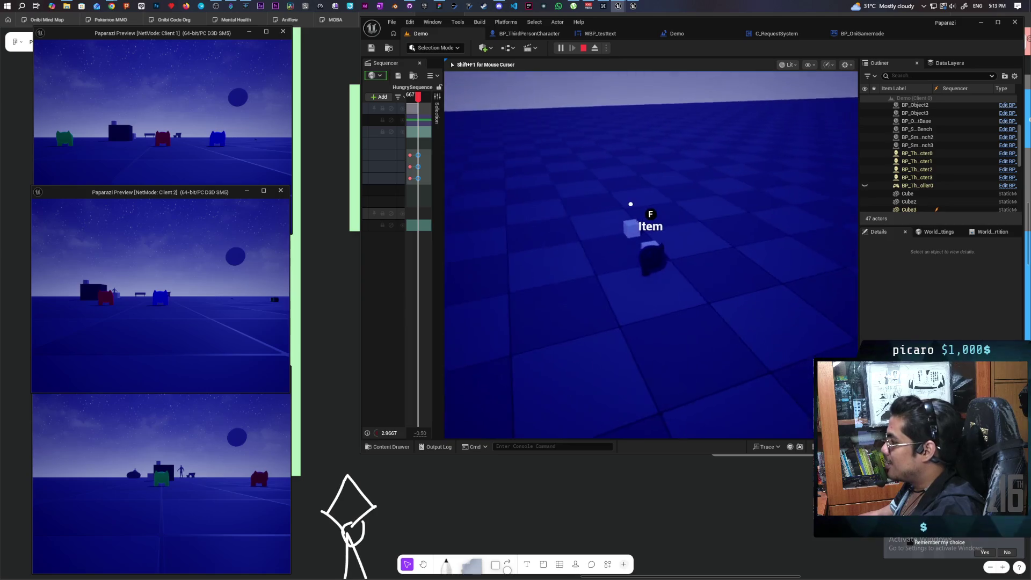
pyautogui.press('s')
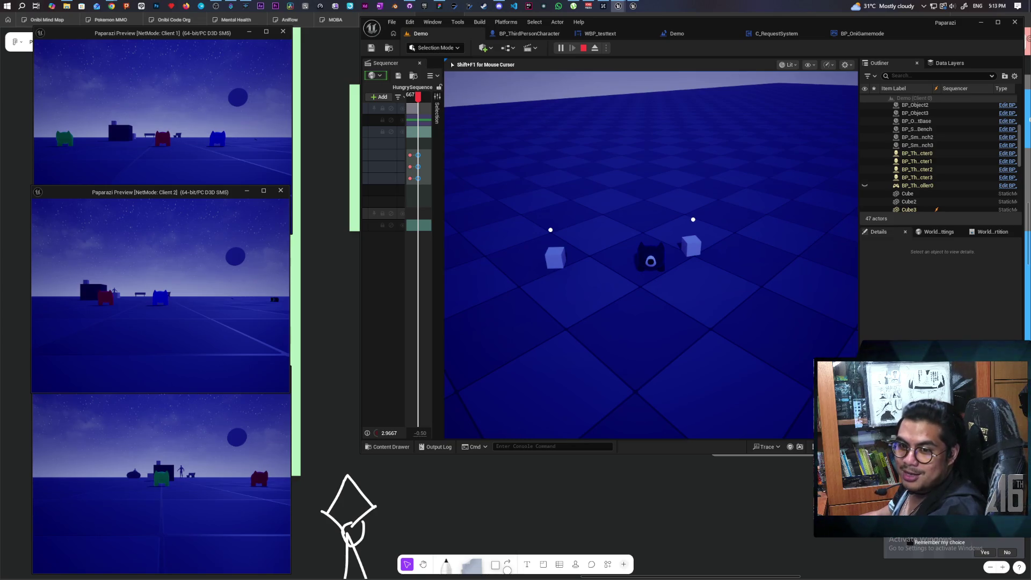
pyautogui.press('w')
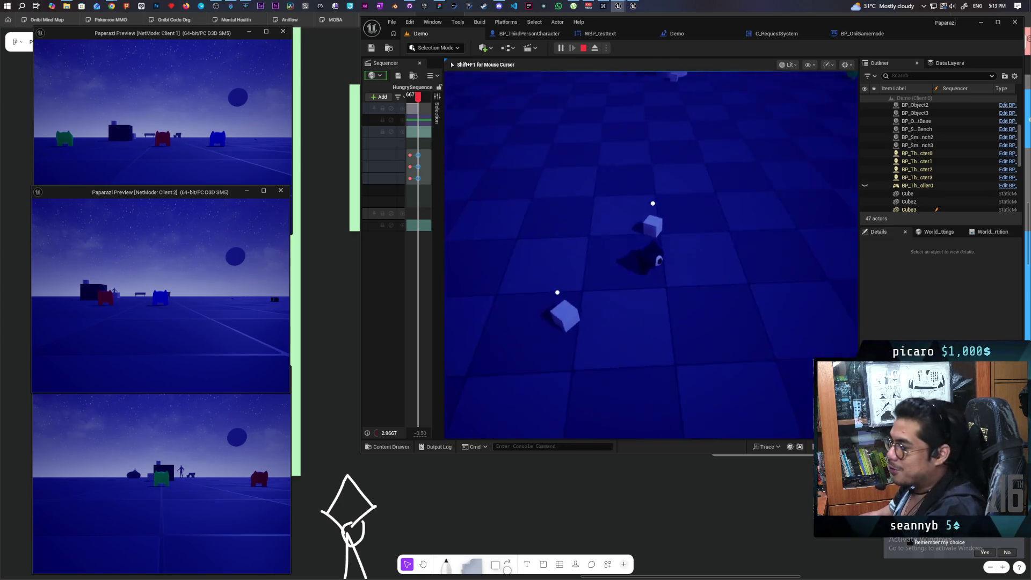
pyautogui.press('w')
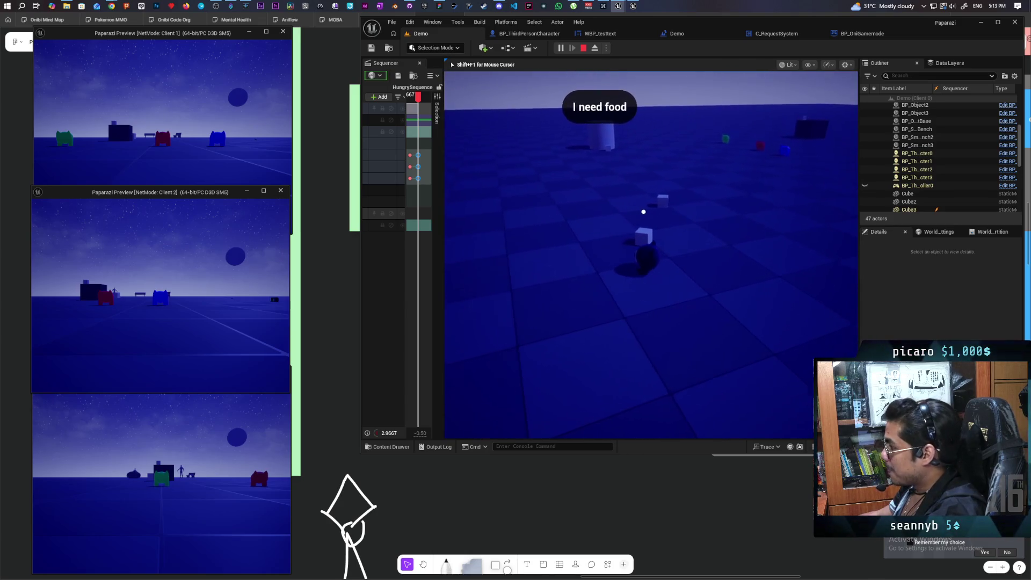
pyautogui.press('f')
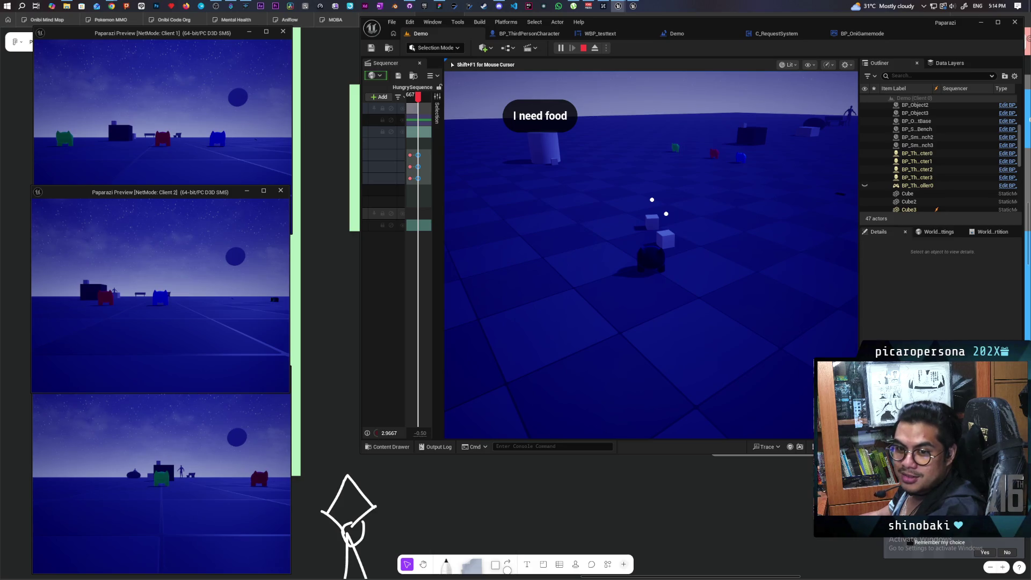
pyautogui.moveTo(639, 181)
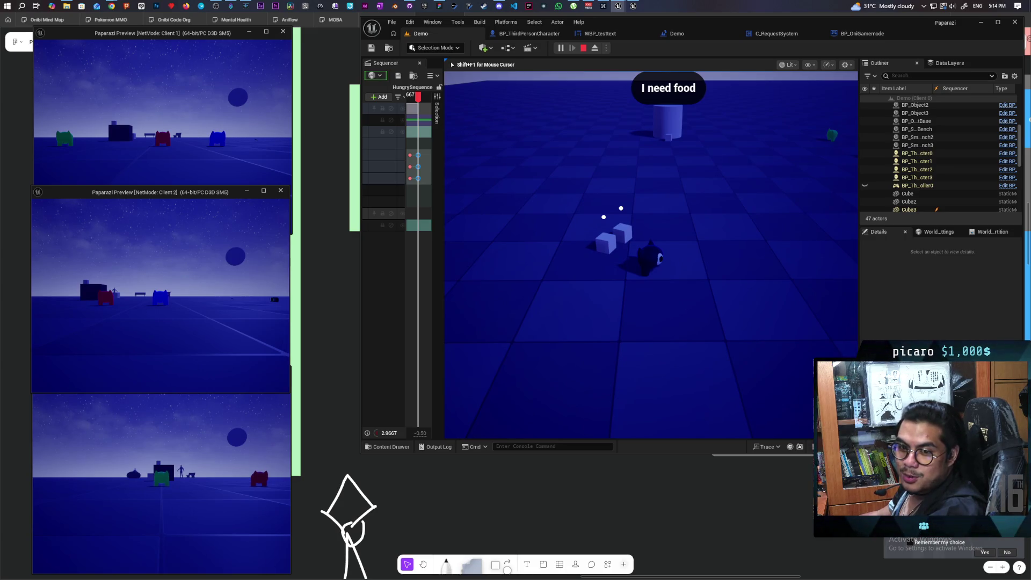
pyautogui.moveTo(650, 215)
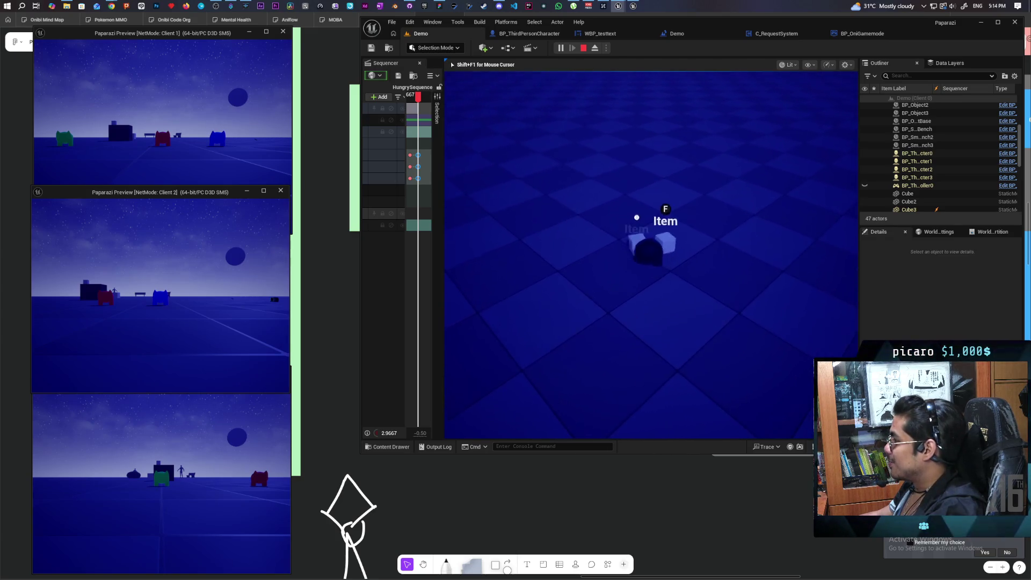
# Carry the picked-up item cube past the two cubes to the 'I need food' cylinder.
pyautogui.press('s')
pyautogui.press('w')
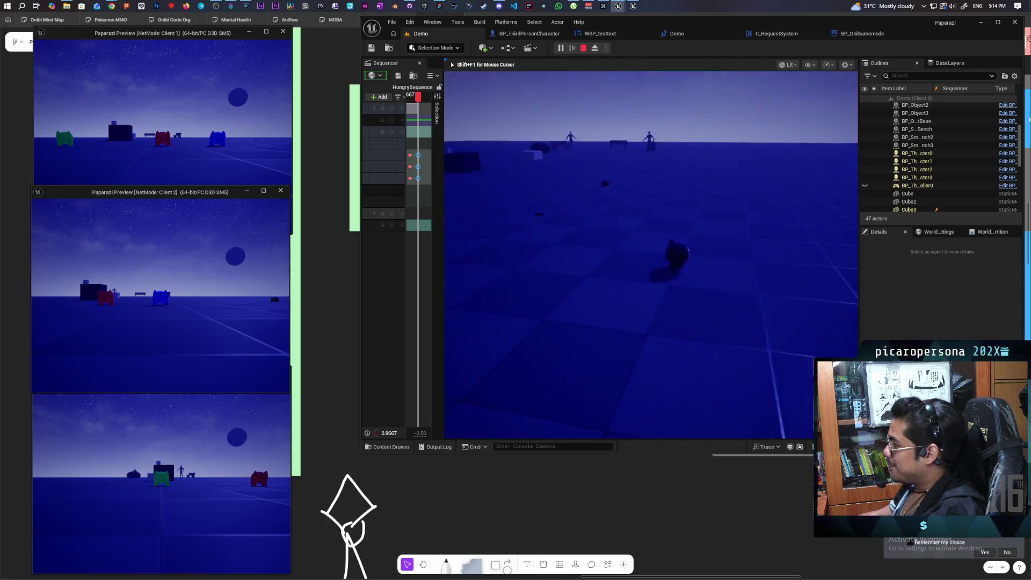
pyautogui.press('w')
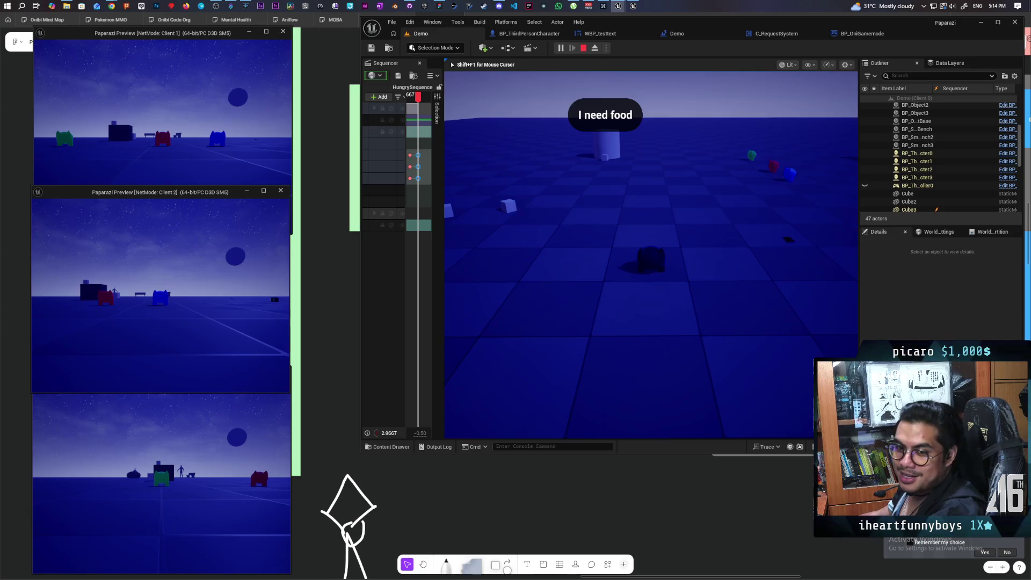
pyautogui.press('w')
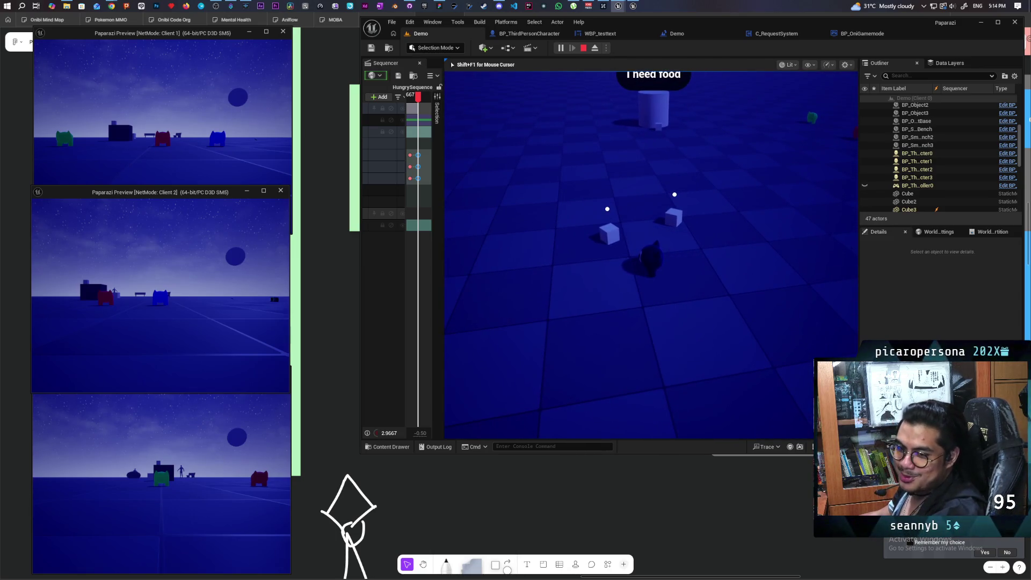
pyautogui.press('w')
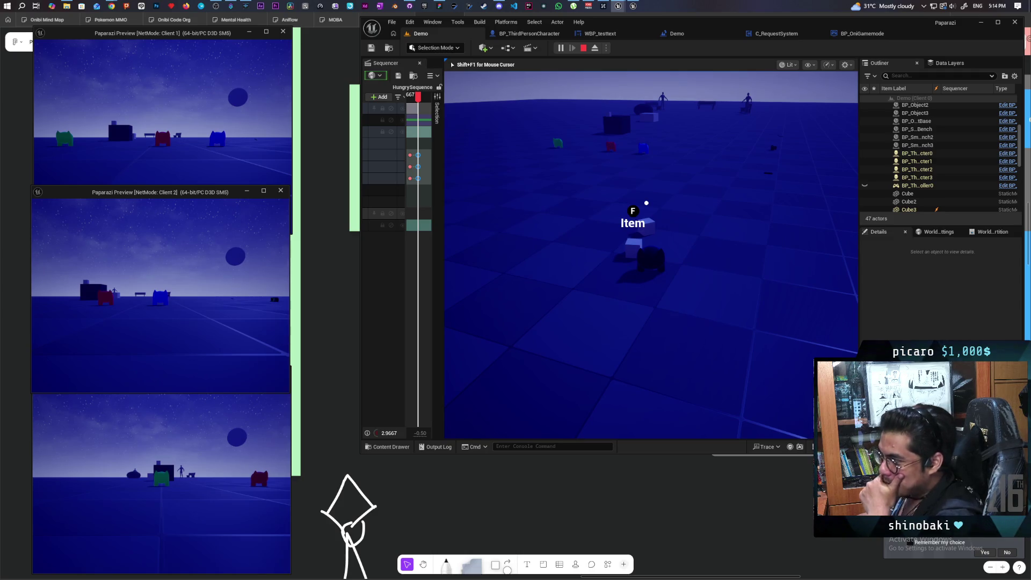
pyautogui.press('w')
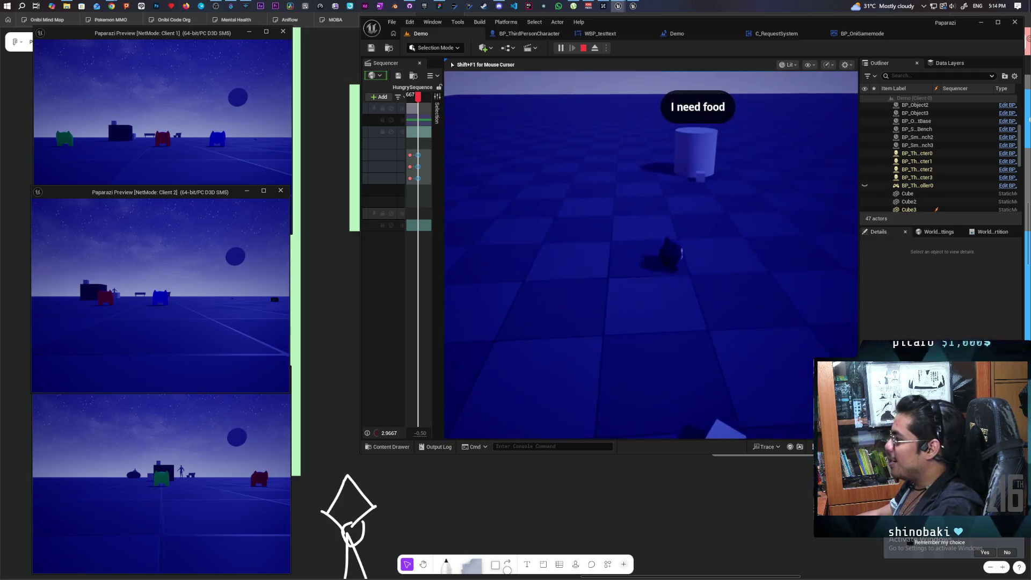
pyautogui.press('w')
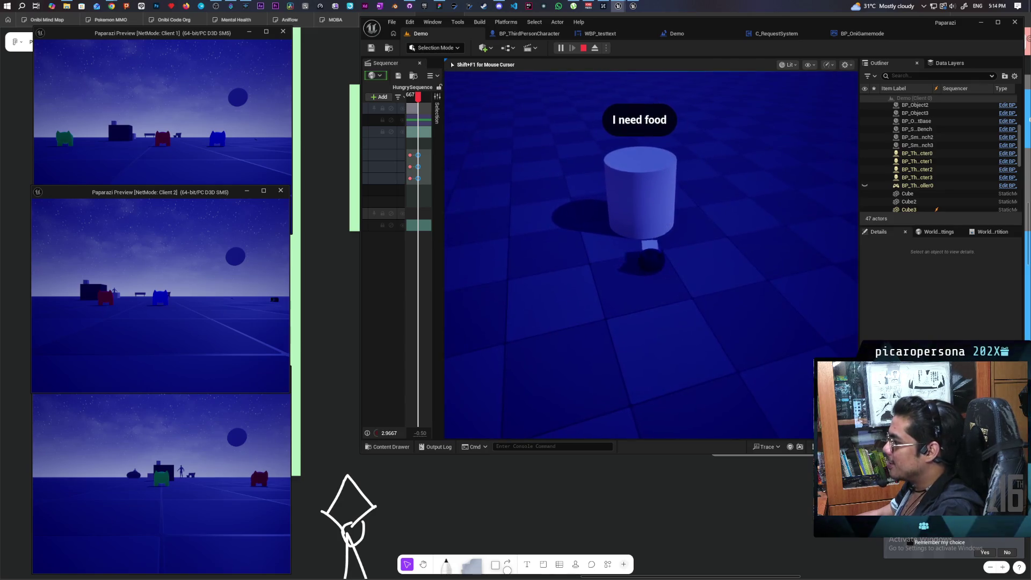
pyautogui.press('s')
pyautogui.press('s')
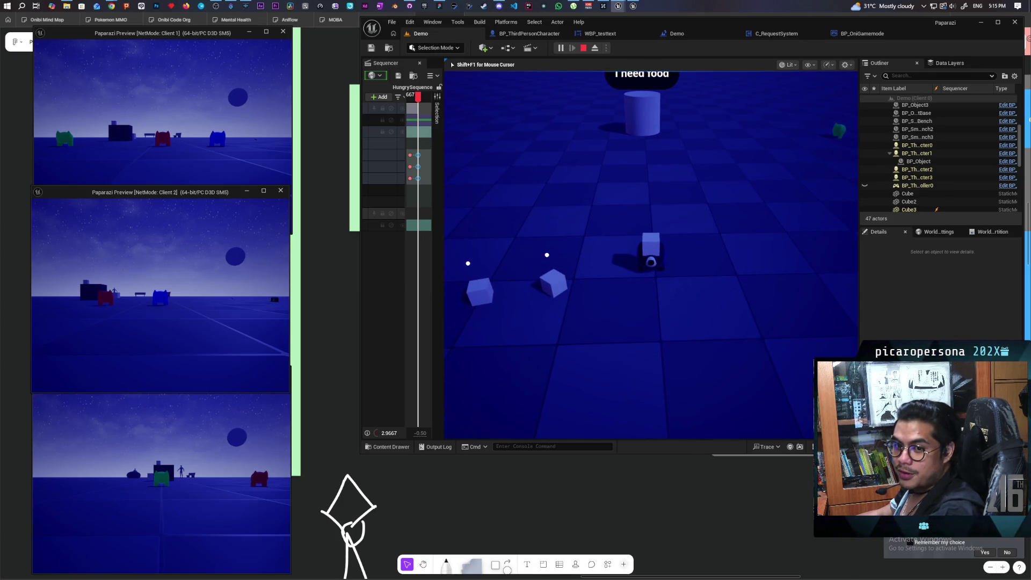
# Walk the cube-carrying character back and forth, ending pressed against the 'I need food' cylinder.
pyautogui.press('w')
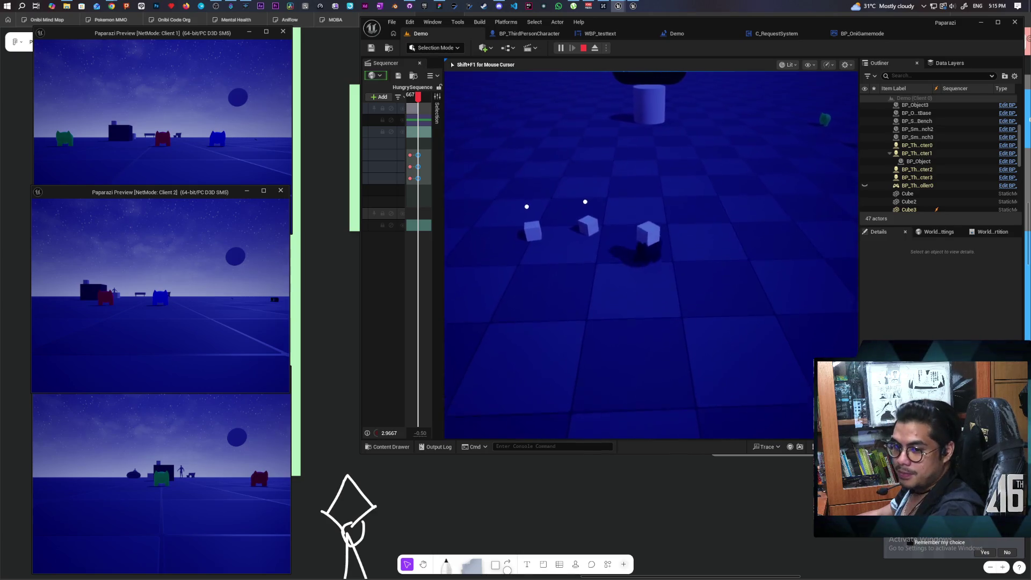
pyautogui.press('s')
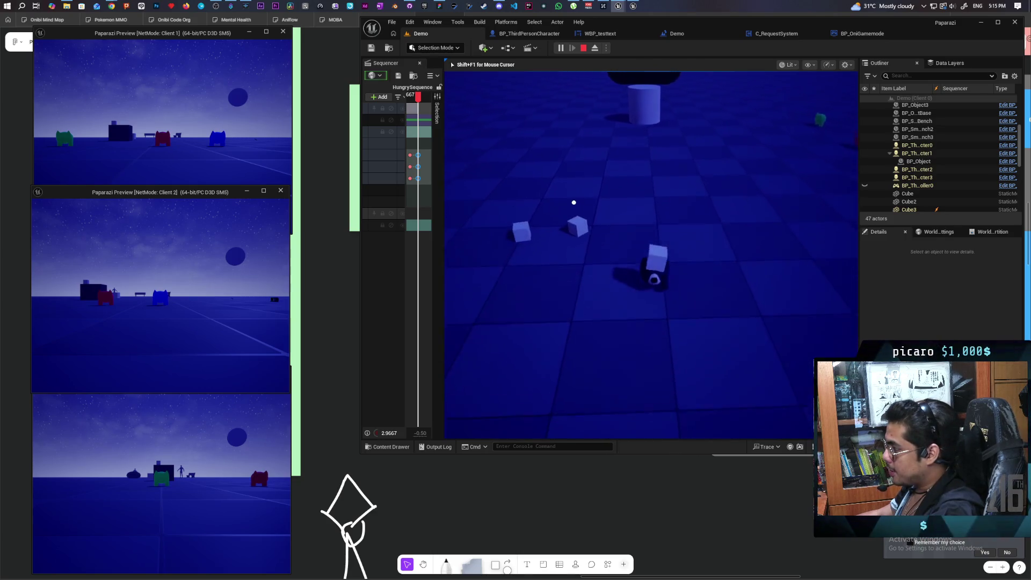
pyautogui.press('w')
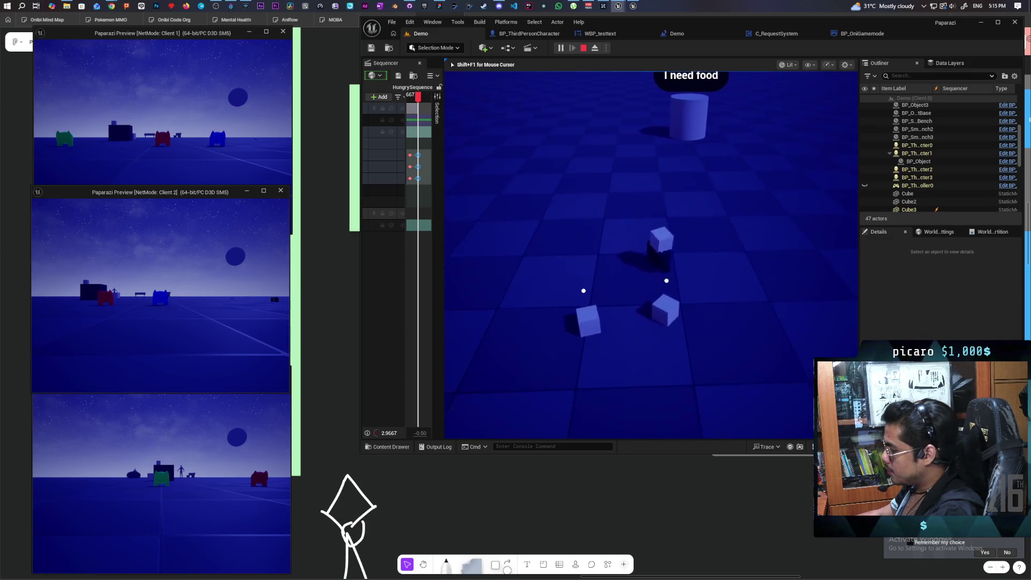
pyautogui.press('w')
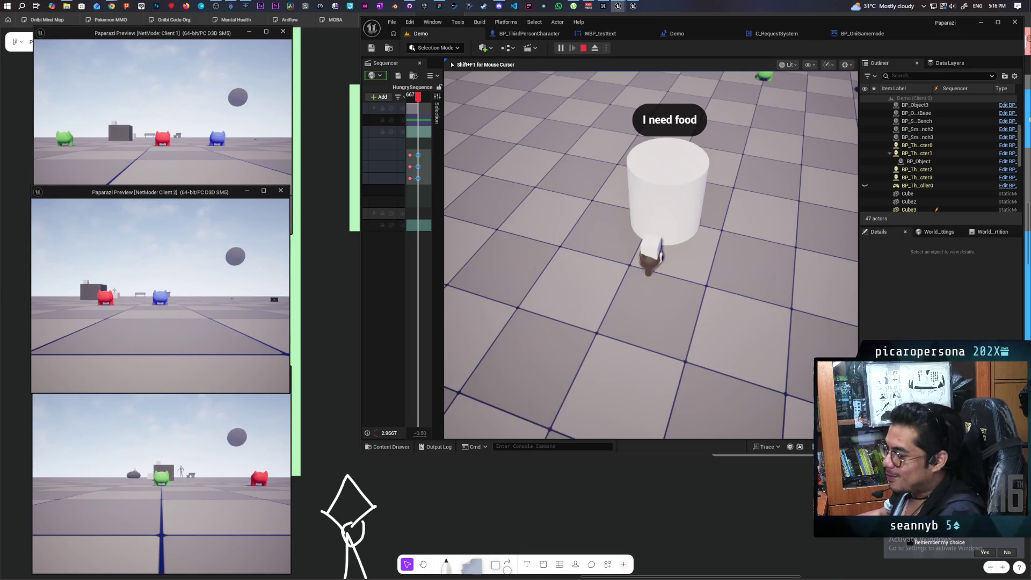
# Back the character away from the 'I need food' cylinder, then walk forward again.
pyautogui.press('s')
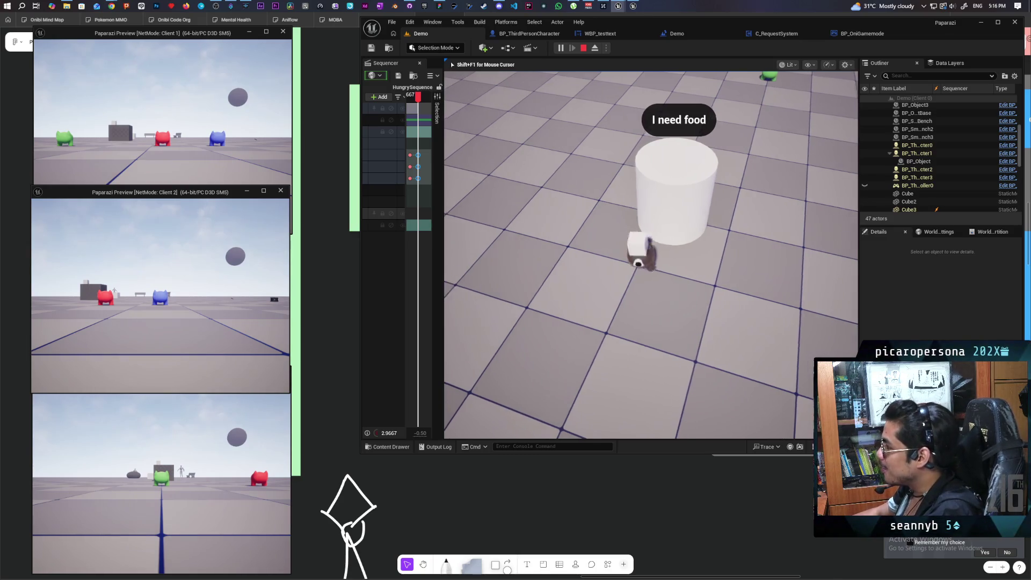
pyautogui.press('s')
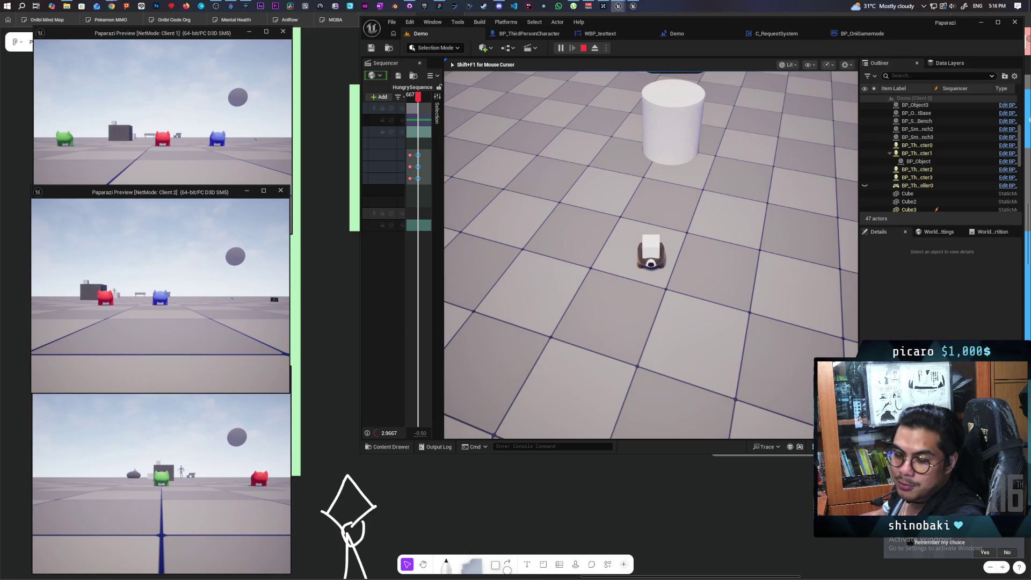
pyautogui.press('w')
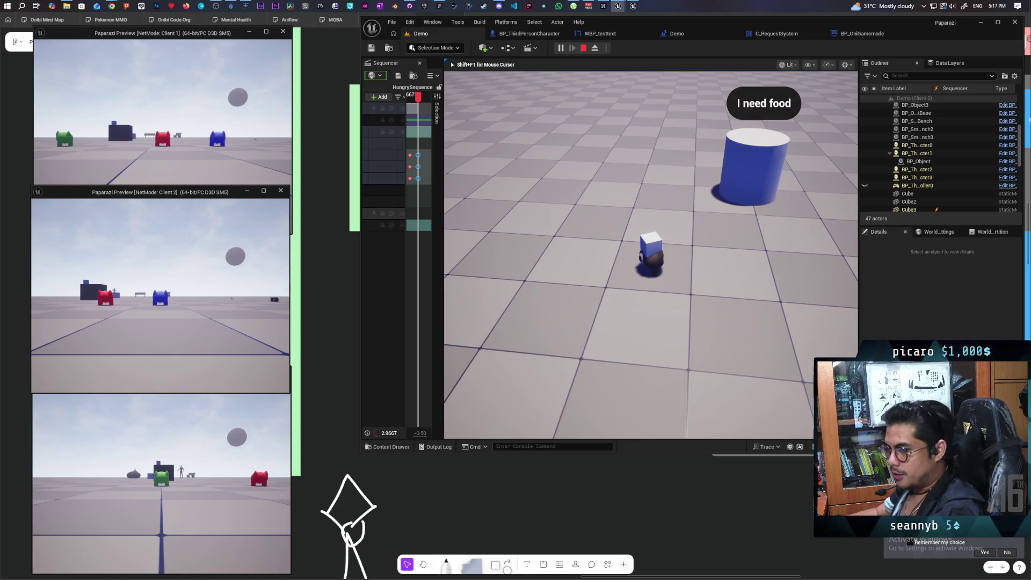
# Turn and walk the character past the blue cylinder to face the distant white cubes.
pyautogui.moveTo(651, 255)
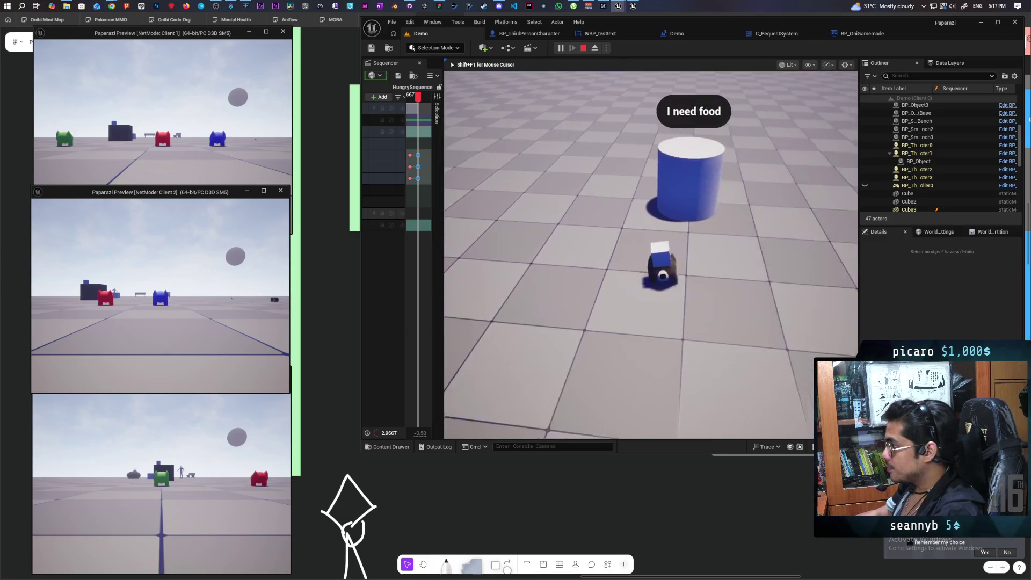
pyautogui.press('w')
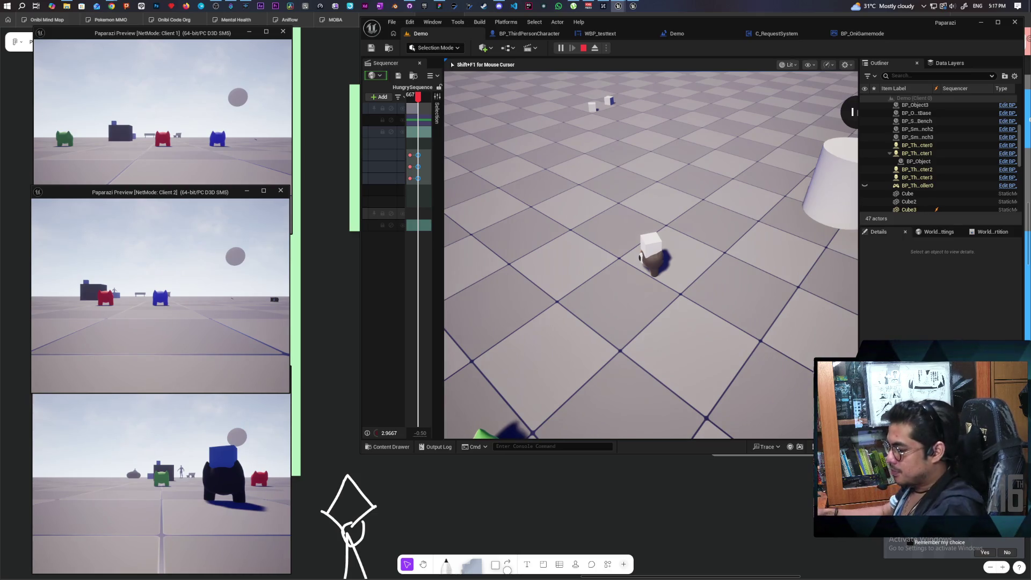
# Keep walking the character toward the green, red and blue player characters.
pyautogui.press('w')
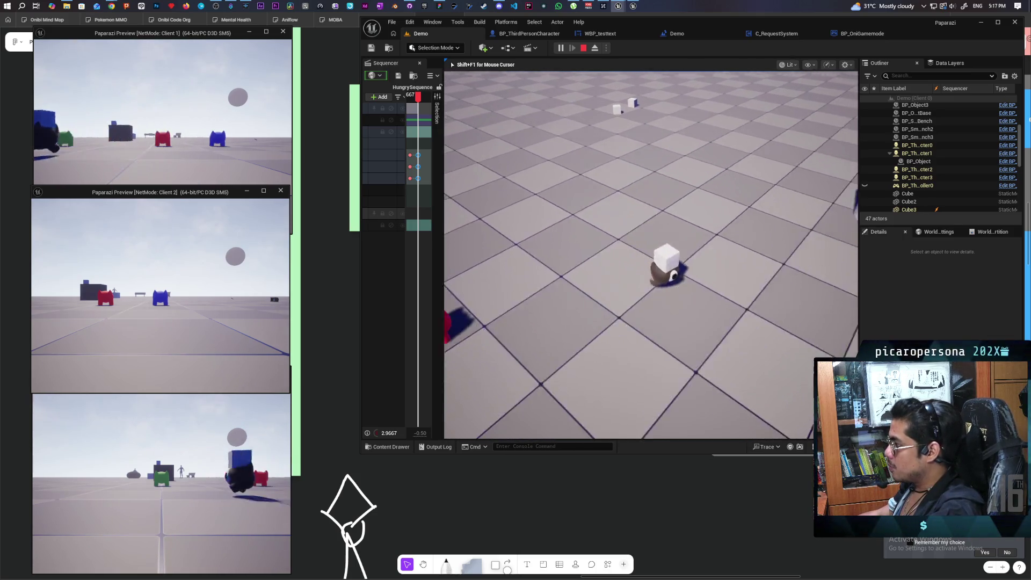
pyautogui.press('w')
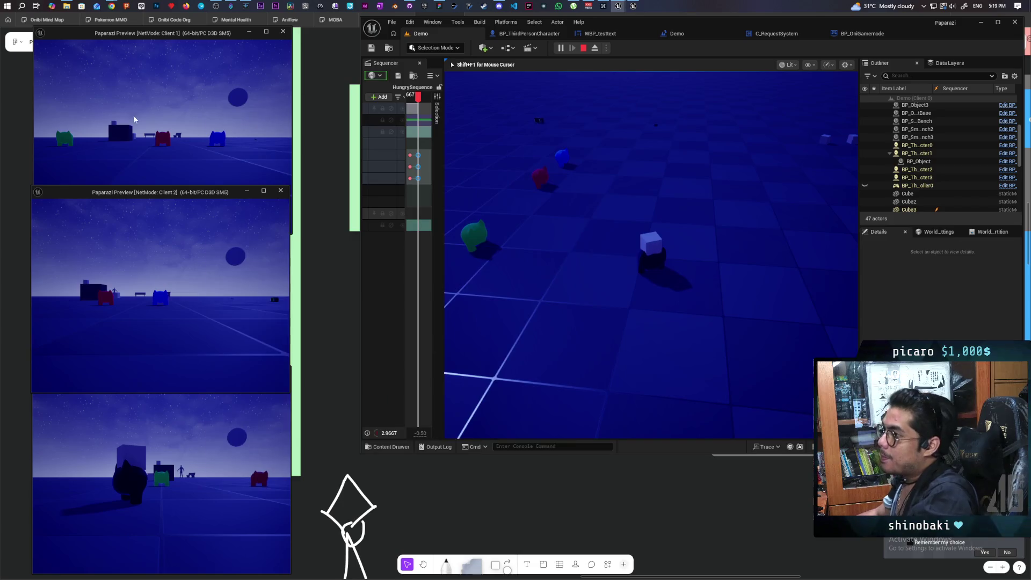
# In the browser, search Google for 'long sleeve shirt' in a new tab.
pyautogui.moveTo(111, 6)
pyautogui.click(617, 53)
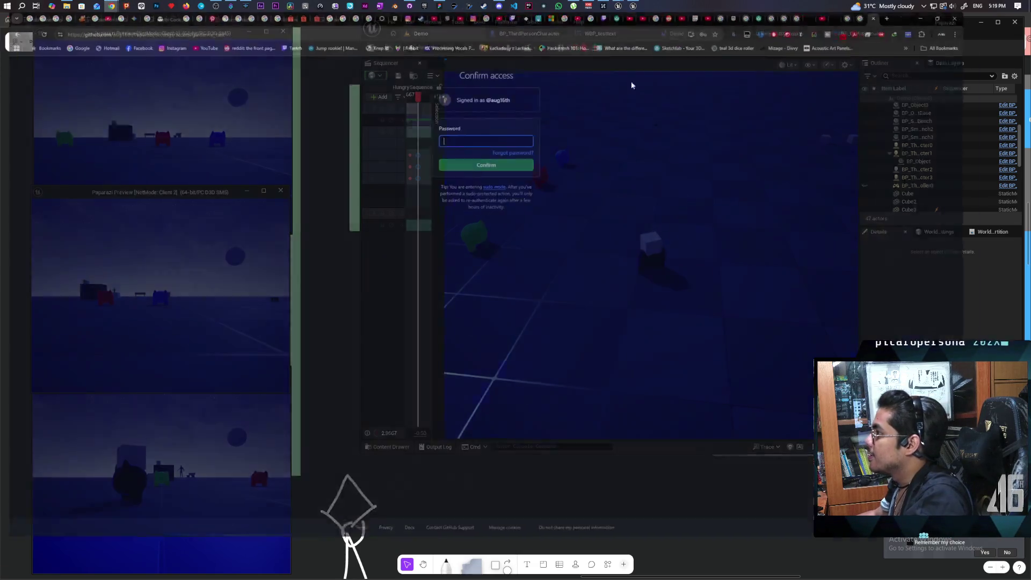
pyautogui.click(948, 21)
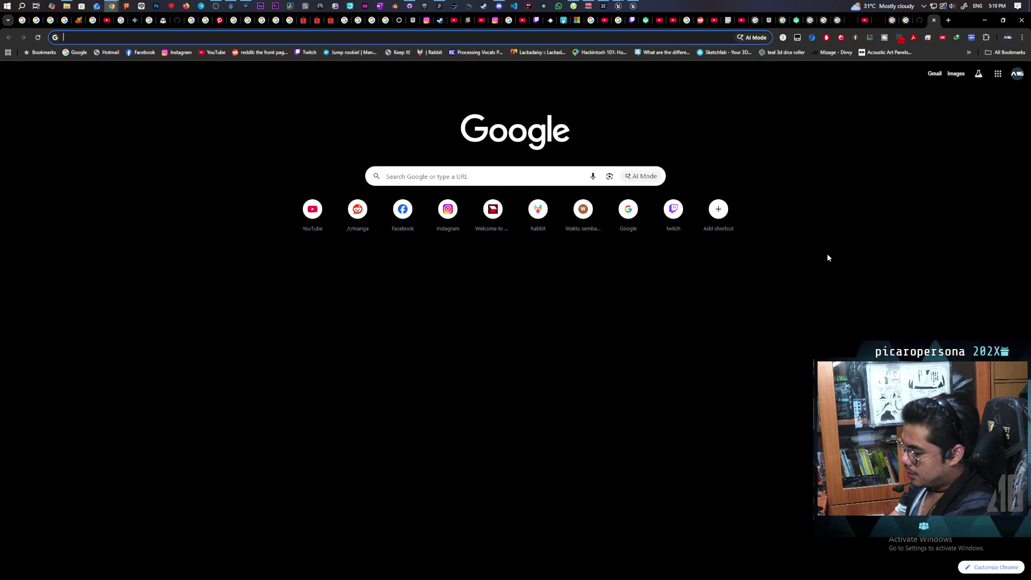
pyautogui.write('long sleeve shir')
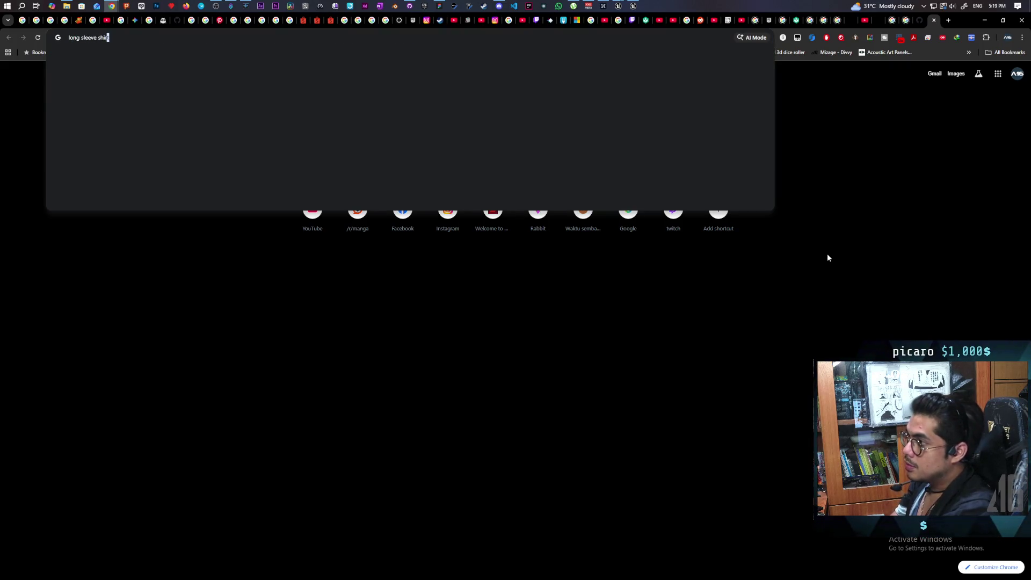
pyautogui.press('Return')
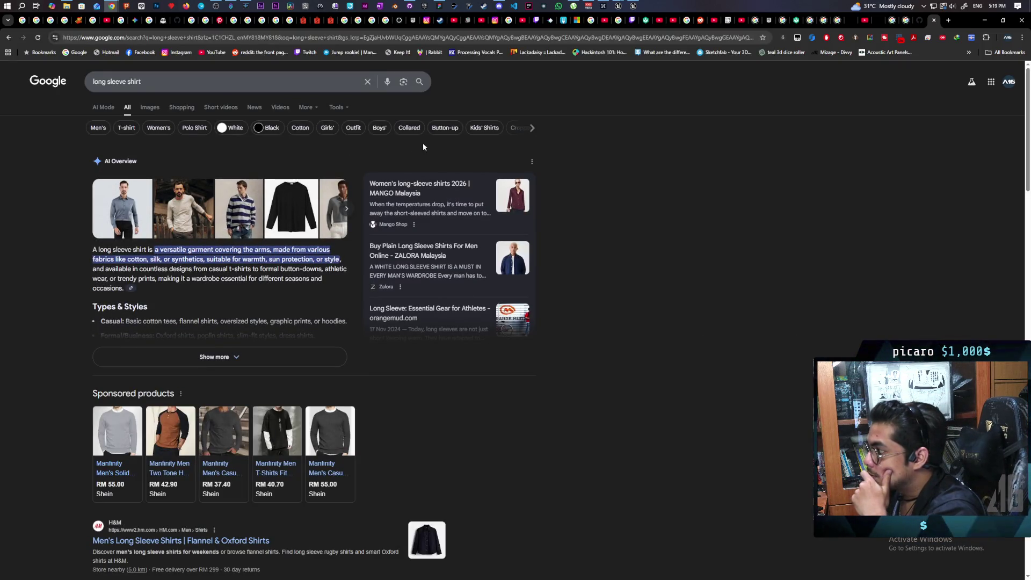
# Refine the search to 'long sleeve shirt men' and show the Images results.
pyautogui.click(169, 80)
pyautogui.write('me')
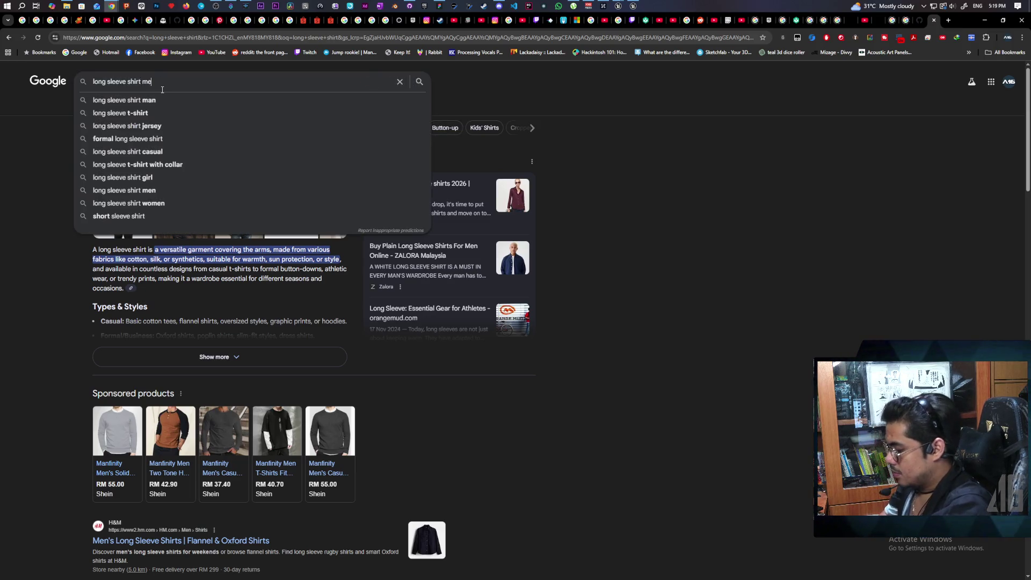
pyautogui.write('n')
pyautogui.press('Return')
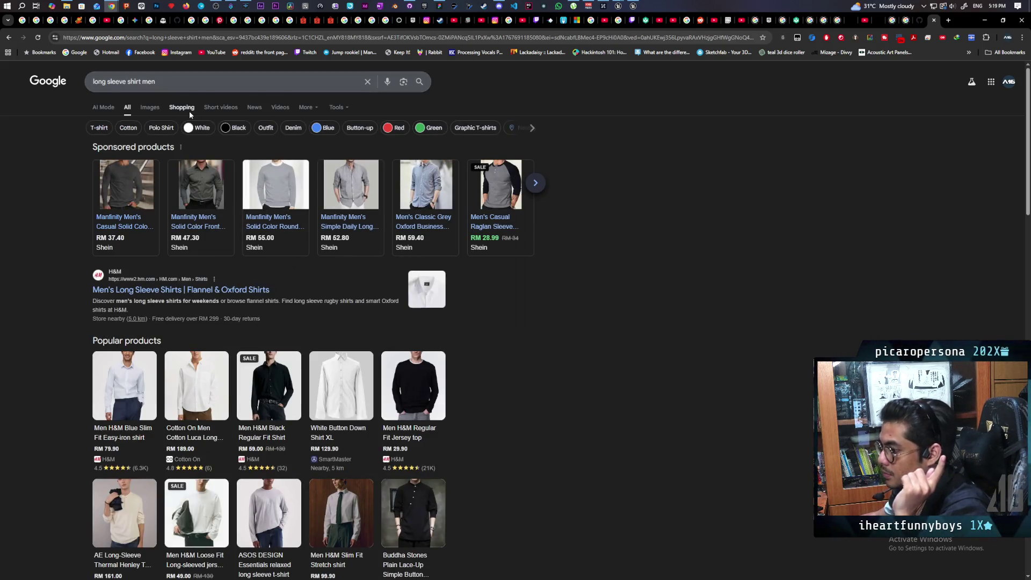
pyautogui.scroll(-3, 324, 218)
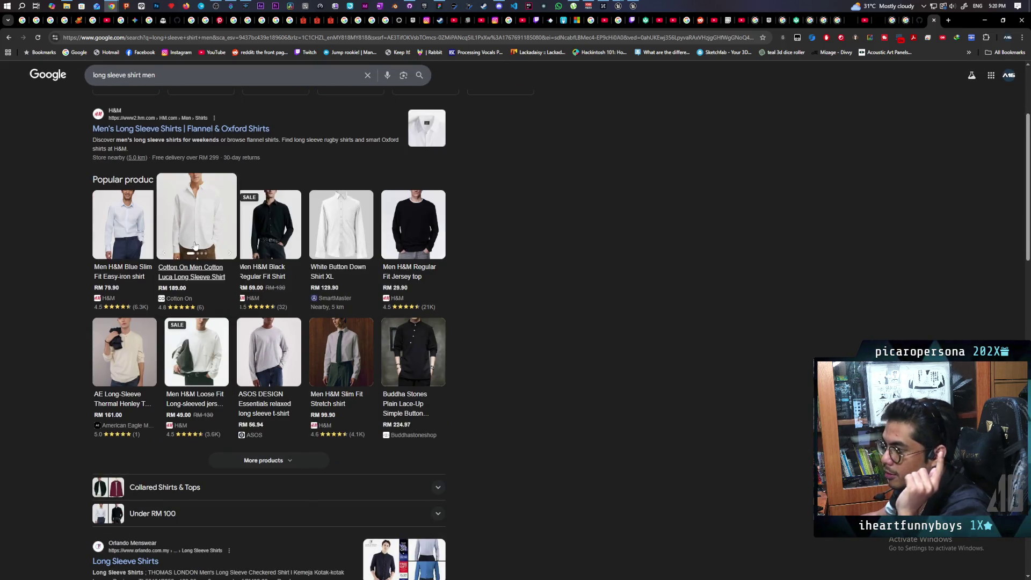
pyautogui.scroll(3, 257, 250)
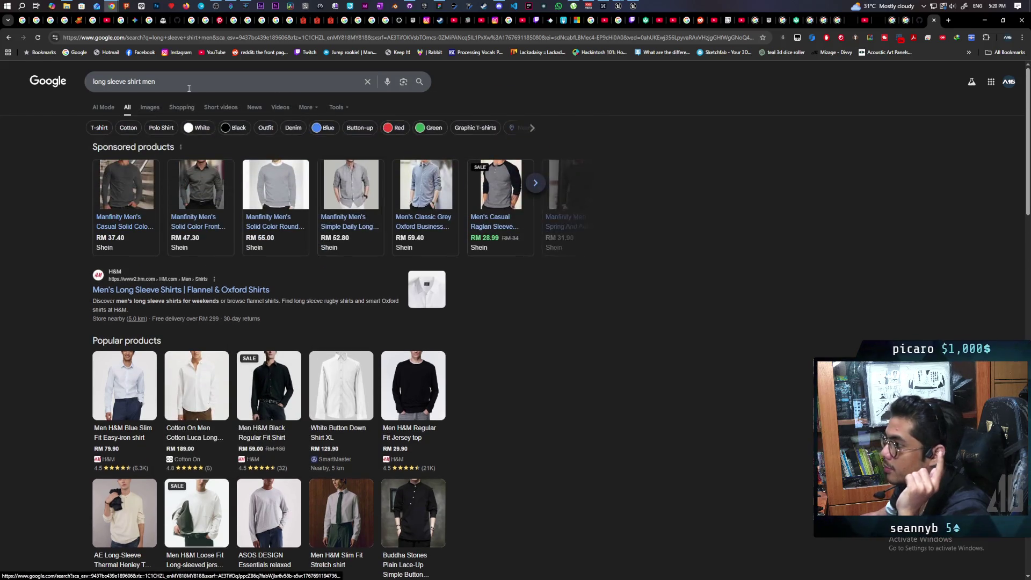
pyautogui.click(149, 109)
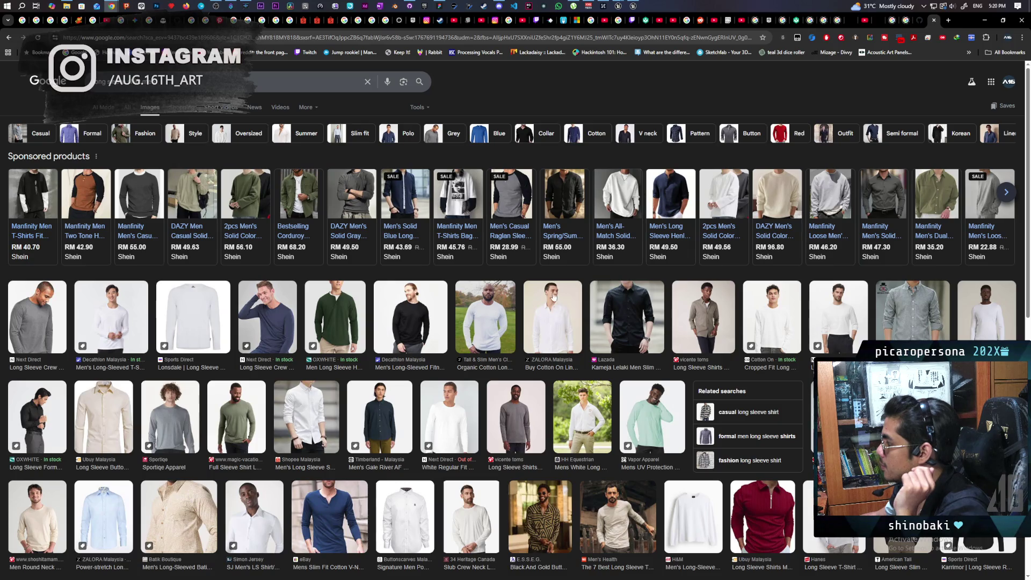
# Open the sponsored Shein men's black long sleeve shirt product page.
pyautogui.click(551, 244)
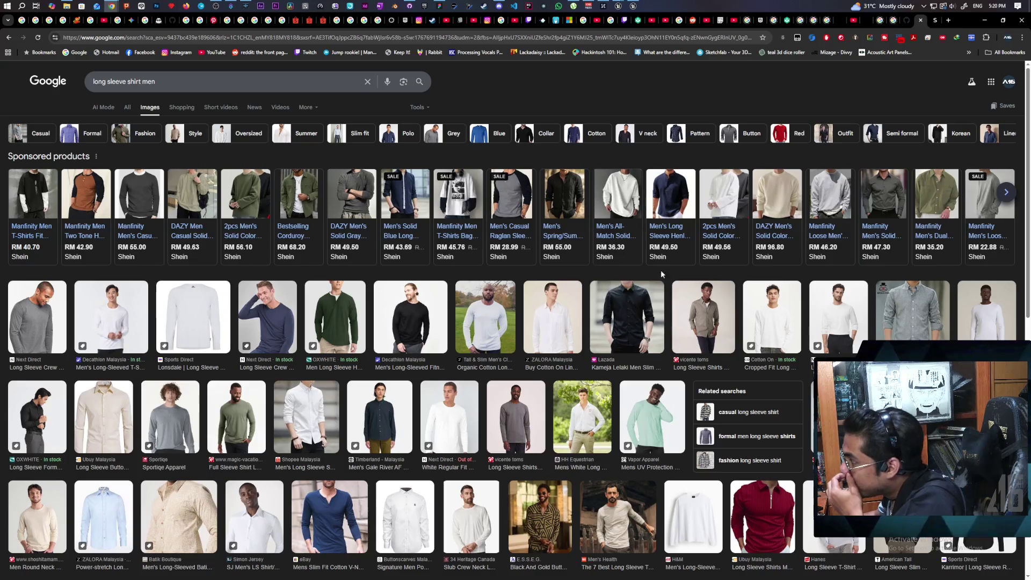
pyautogui.click(568, 208)
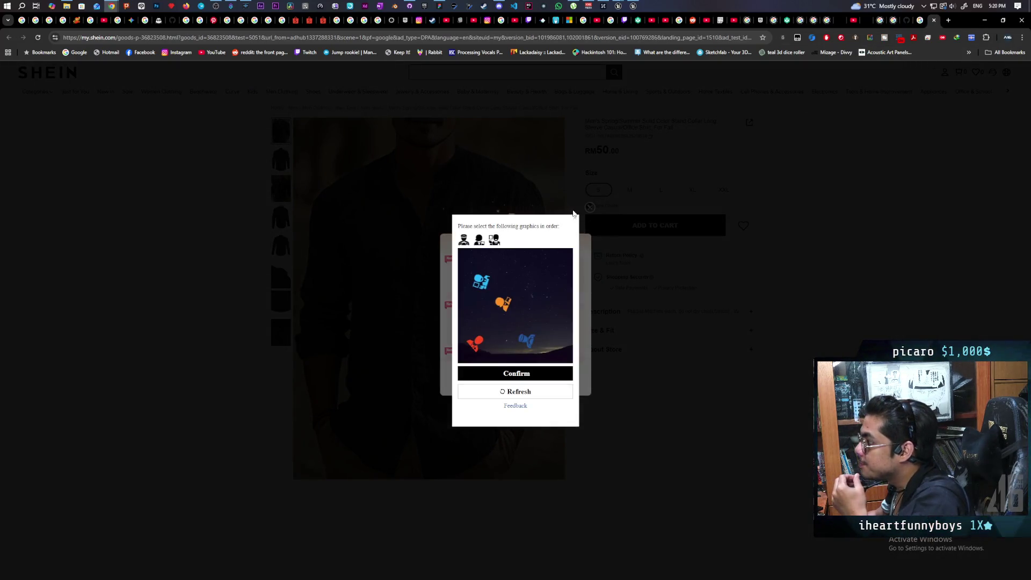
# Dismiss the verification and coupon popups and show the black shirt's model photo.
pyautogui.click(575, 218)
pyautogui.click(590, 208)
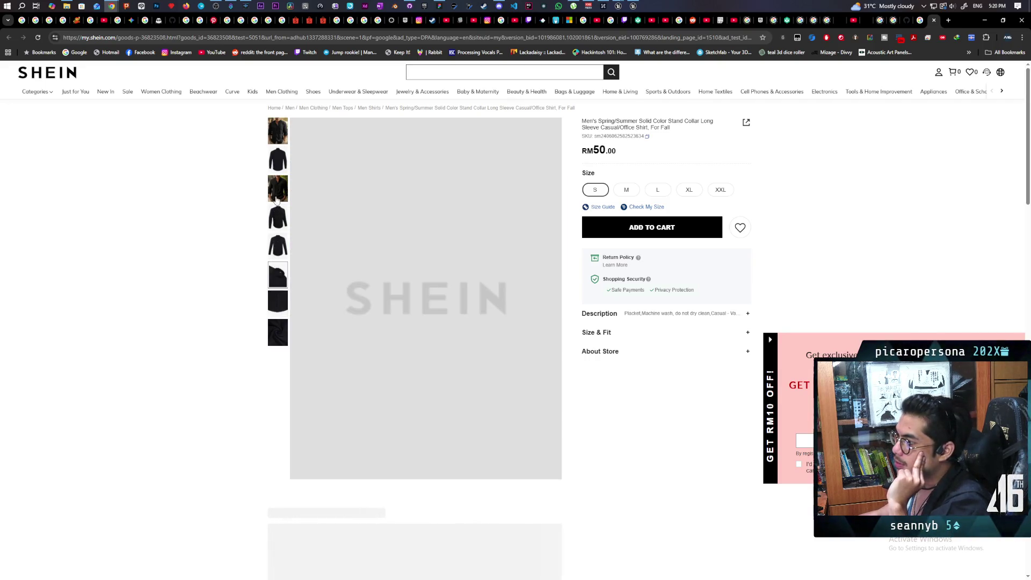
pyautogui.click(278, 192)
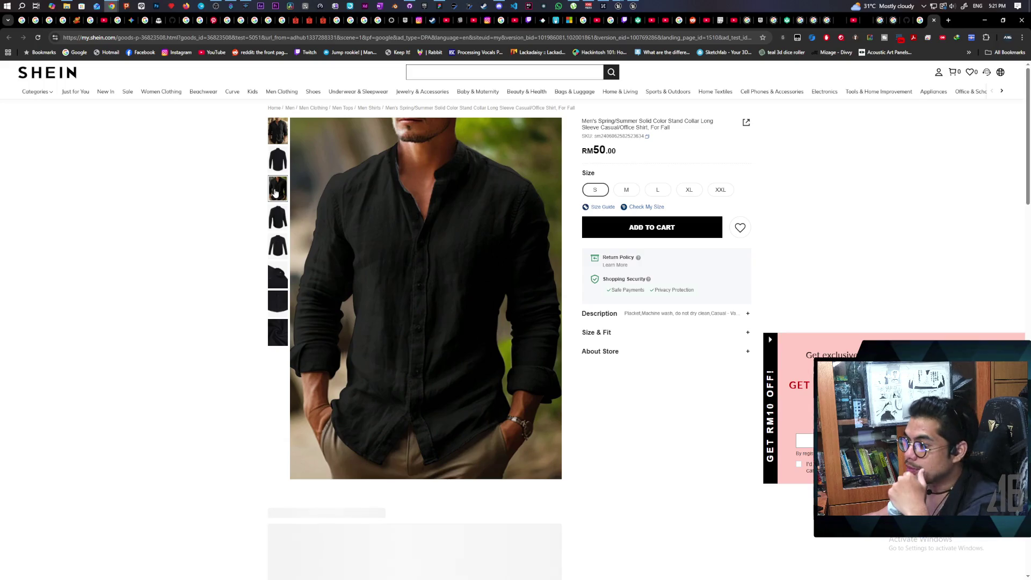
# View the shirt's plain product shot, then minimize the browser to return to Unreal.
pyautogui.moveTo(448, 375)
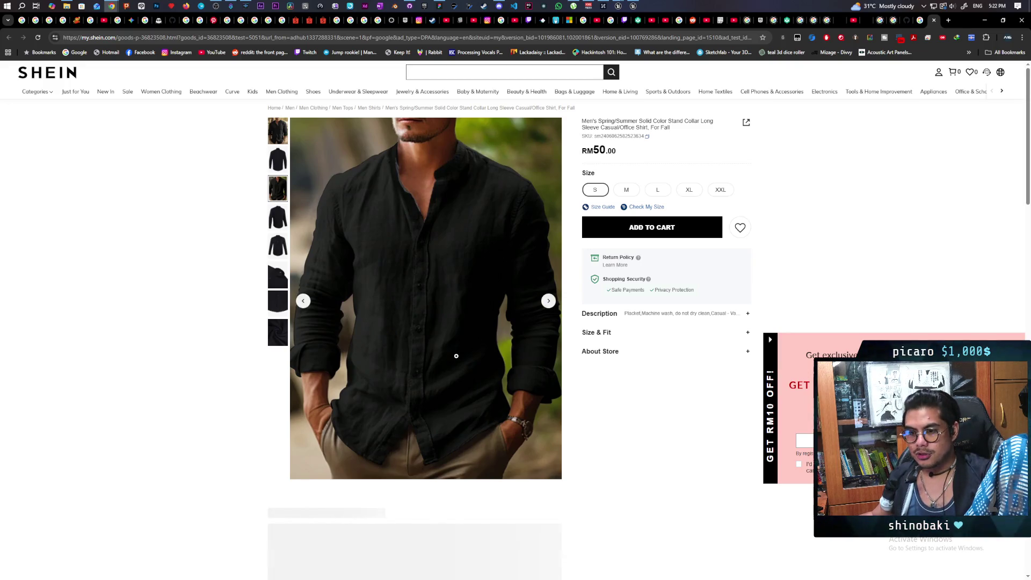
pyautogui.click(442, 292)
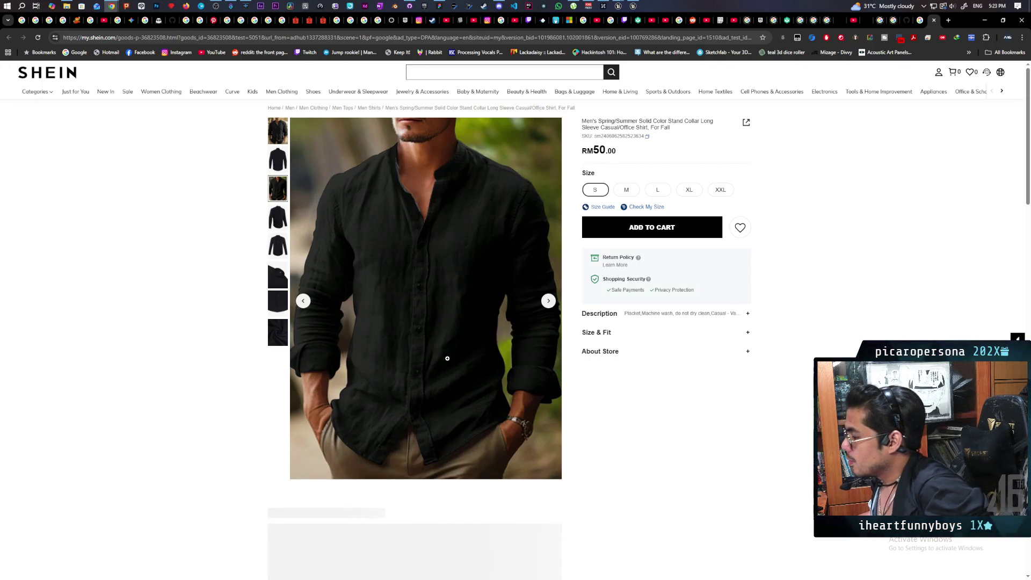
pyautogui.click(984, 20)
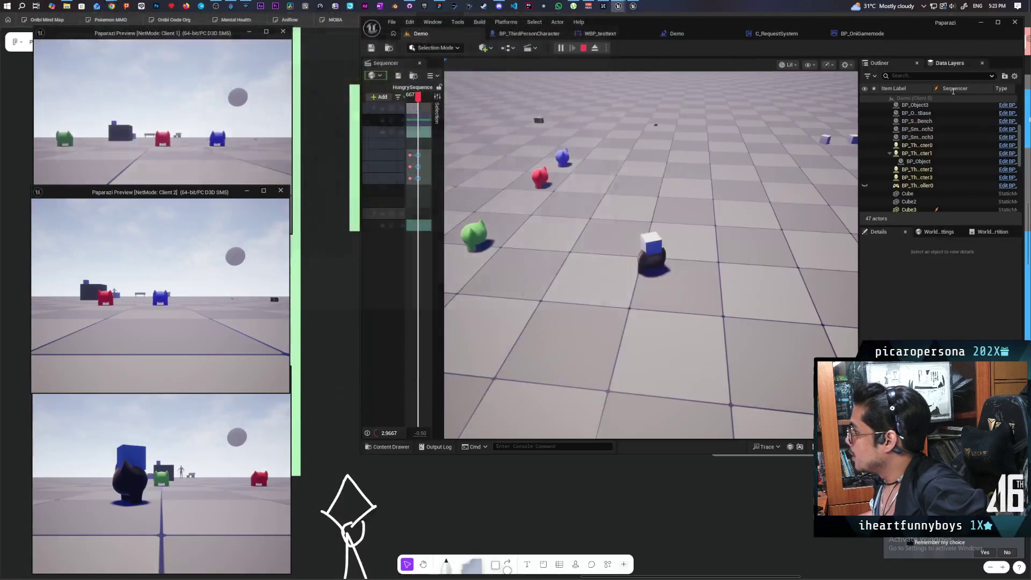
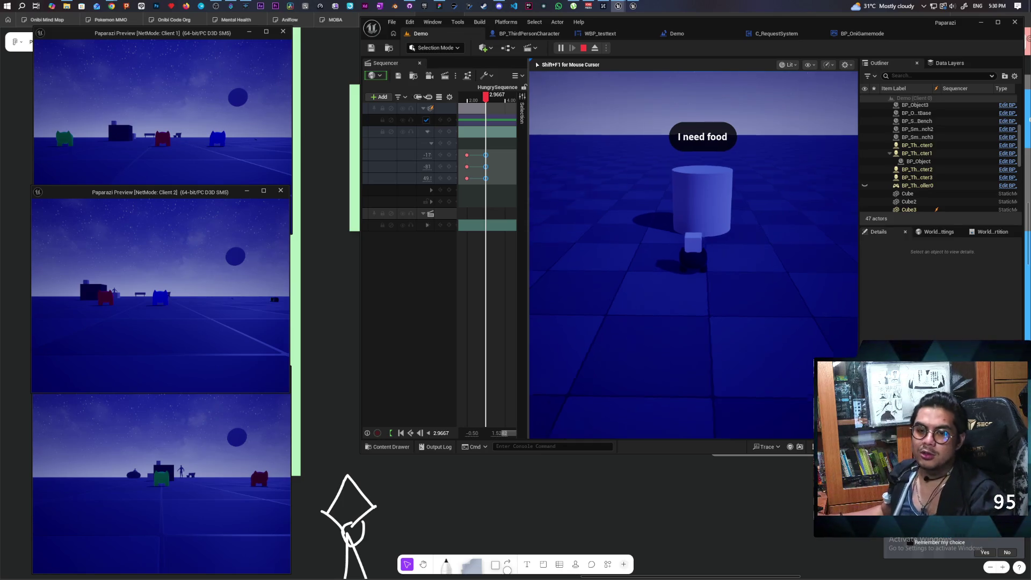
# Release the mouse from the game preview and switch to the YouTube video in Chrome.
pyautogui.hotkey('shift', 'F1')
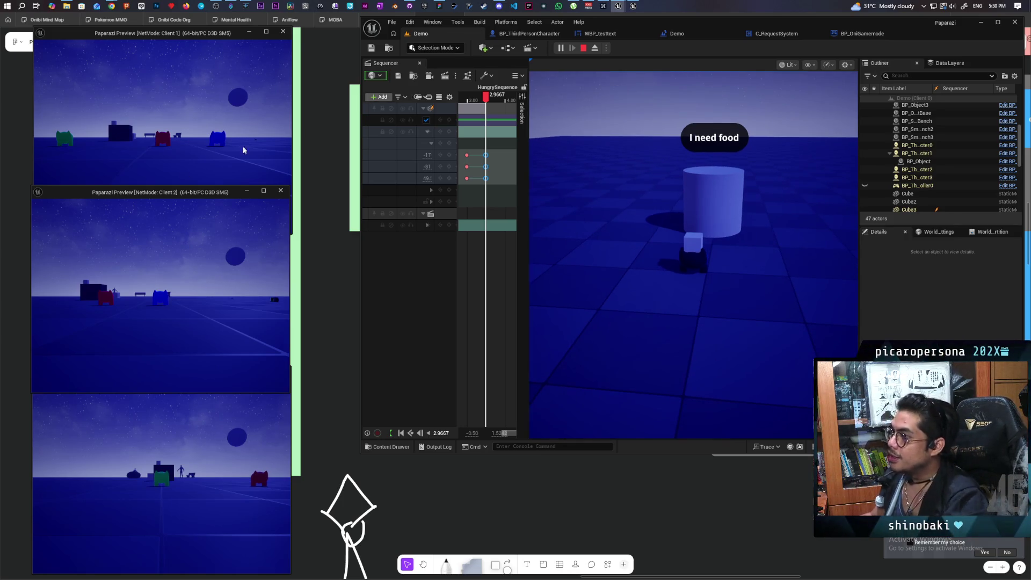
pyautogui.hotkey('alt', 'Tab')
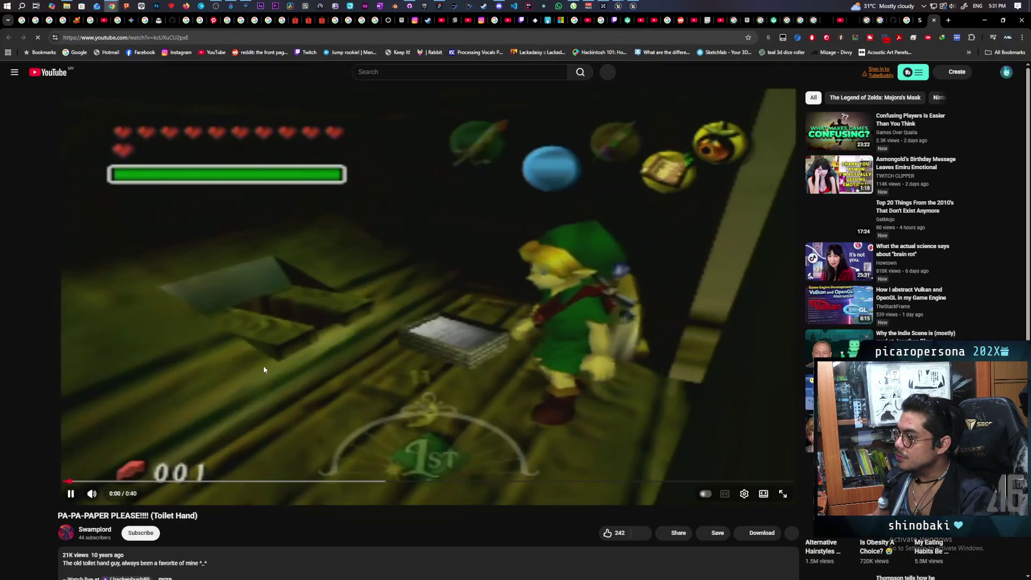
# Pause and resume 'PA-PA-PAPER PLEASE!!!!', letting it play through to the end screen.
pyautogui.click(290, 359)
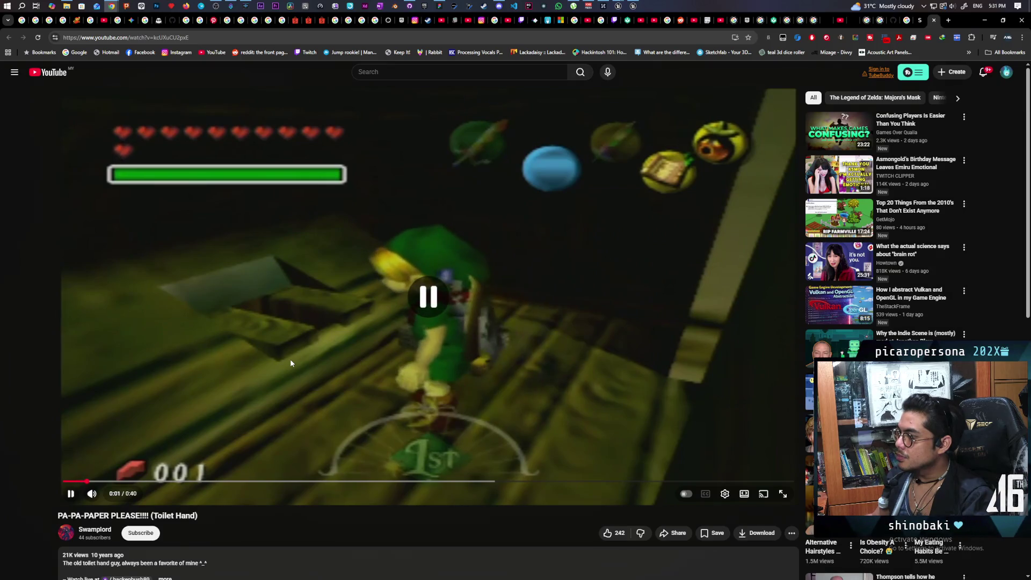
pyautogui.click(209, 387)
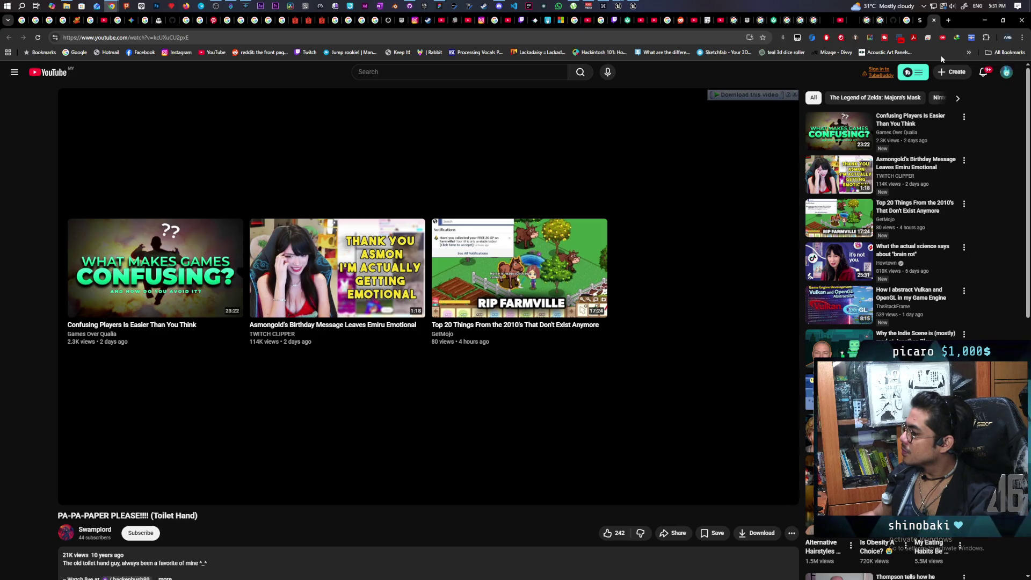
# Minimize Chrome to bring the Unreal Editor and its running game back into view.
pyautogui.click(984, 19)
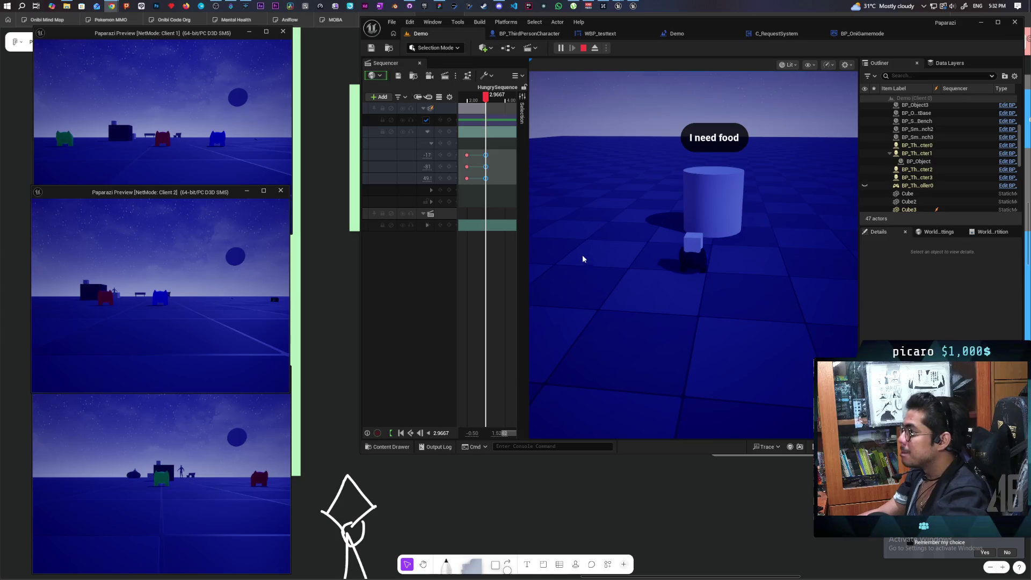
# Recapture the game viewport and walk the character to the cubes near the 'I need food' cylinder.
pyautogui.click(582, 255)
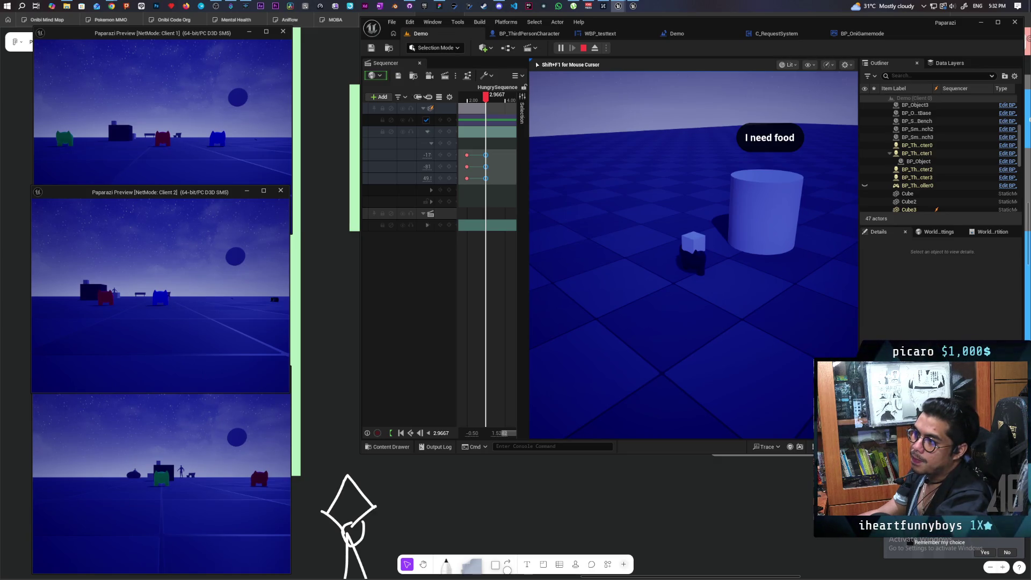
pyautogui.press('w')
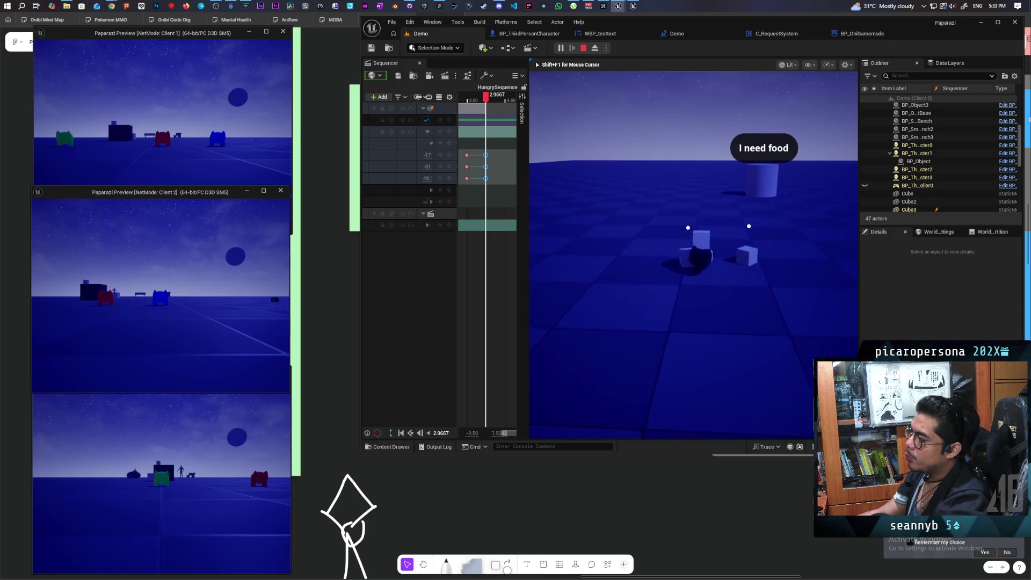
pyautogui.press('w')
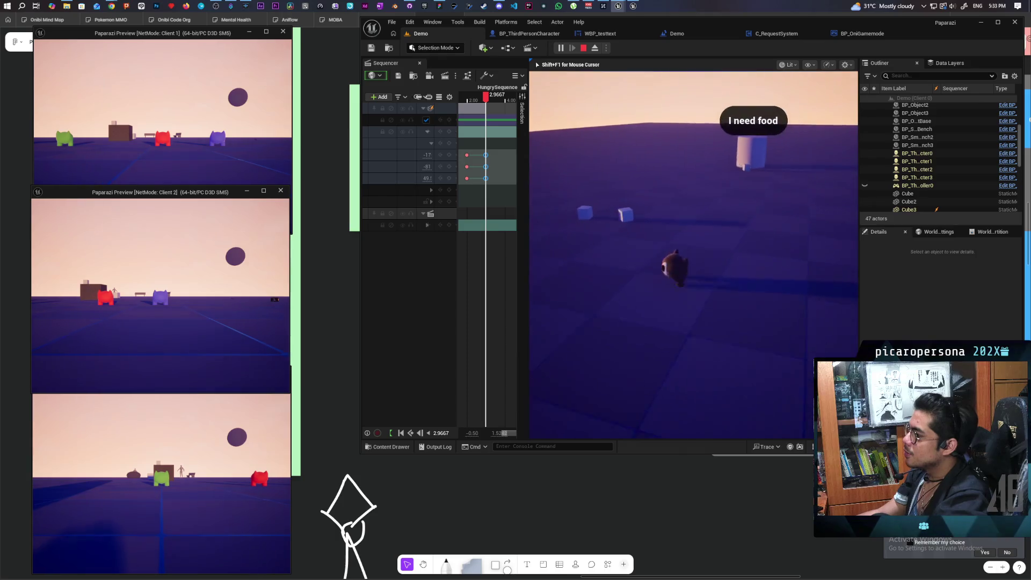
# Walk to the cubes, pick one up with F, then move back and forth beside them.
pyautogui.press('w')
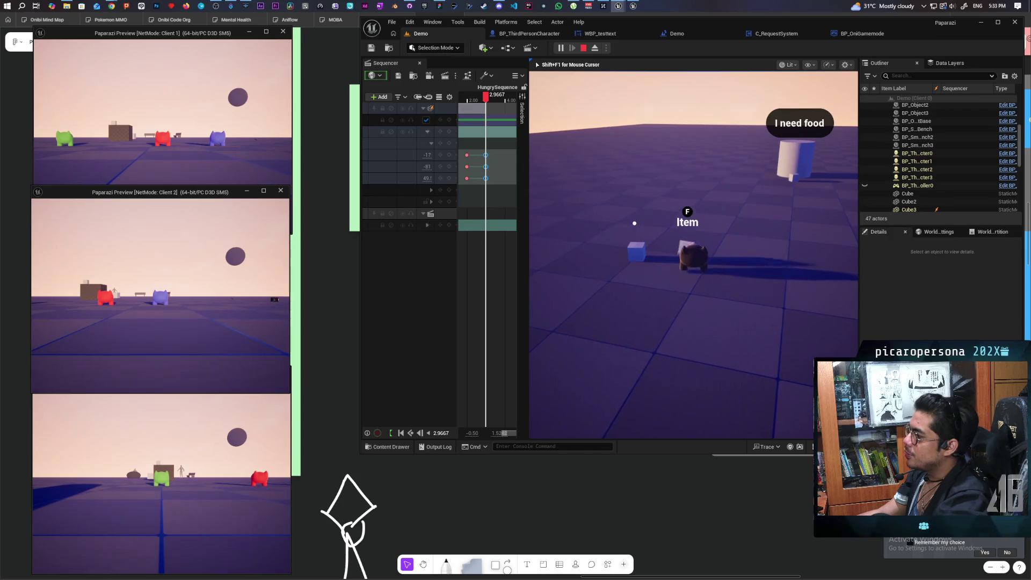
pyautogui.press('f')
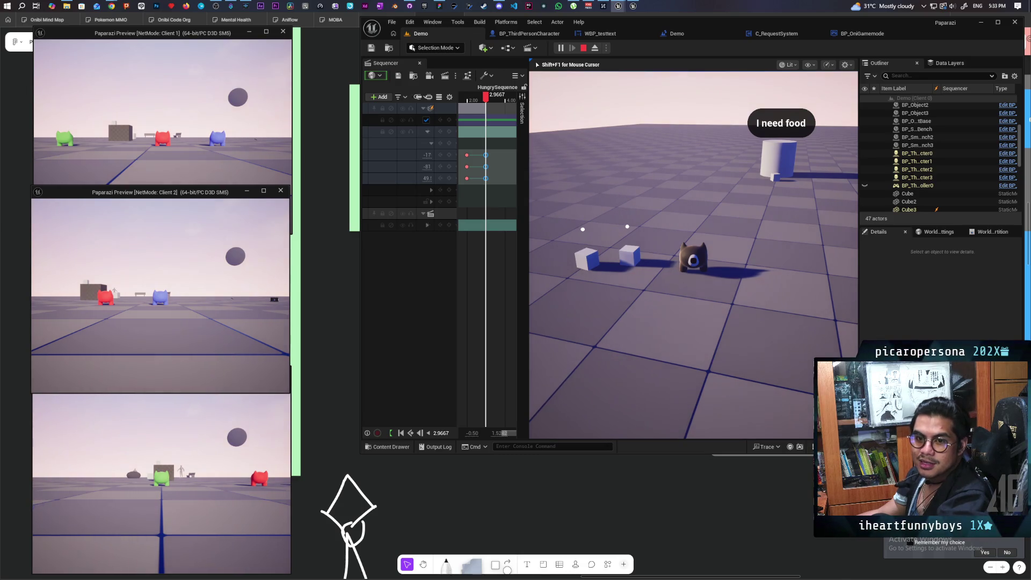
pyautogui.press('w')
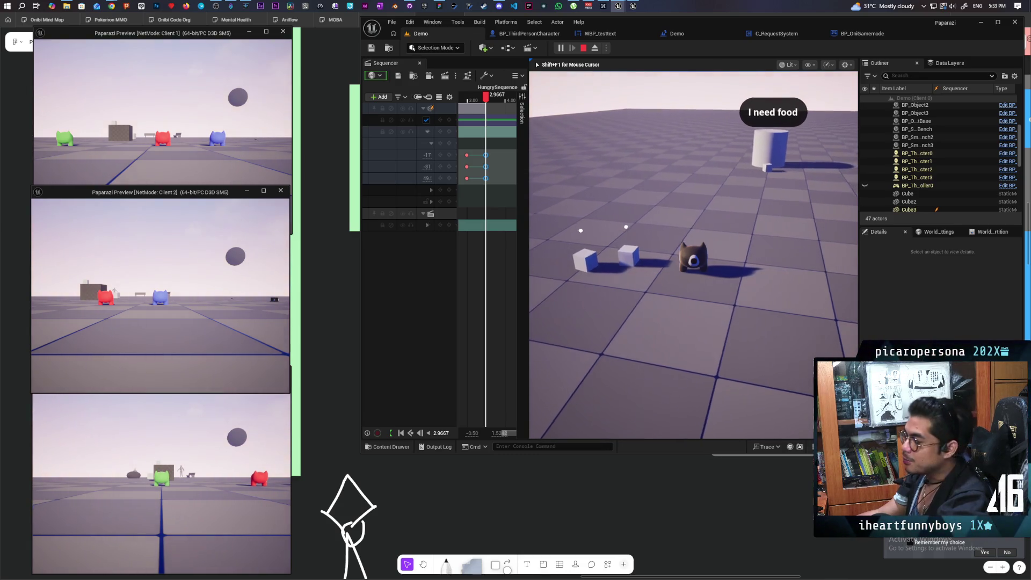
pyautogui.press('s')
pyautogui.press('w')
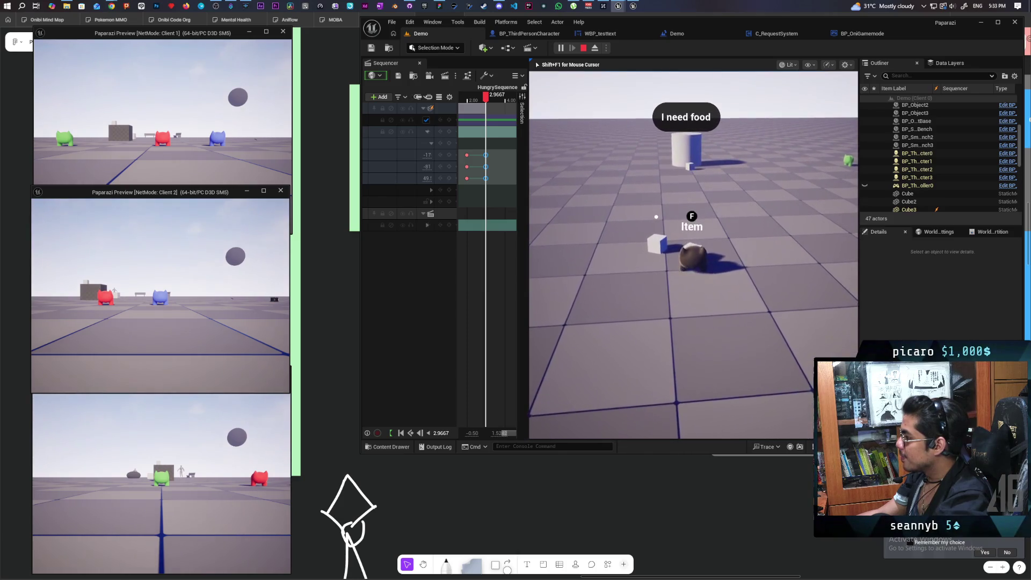
pyautogui.press('s')
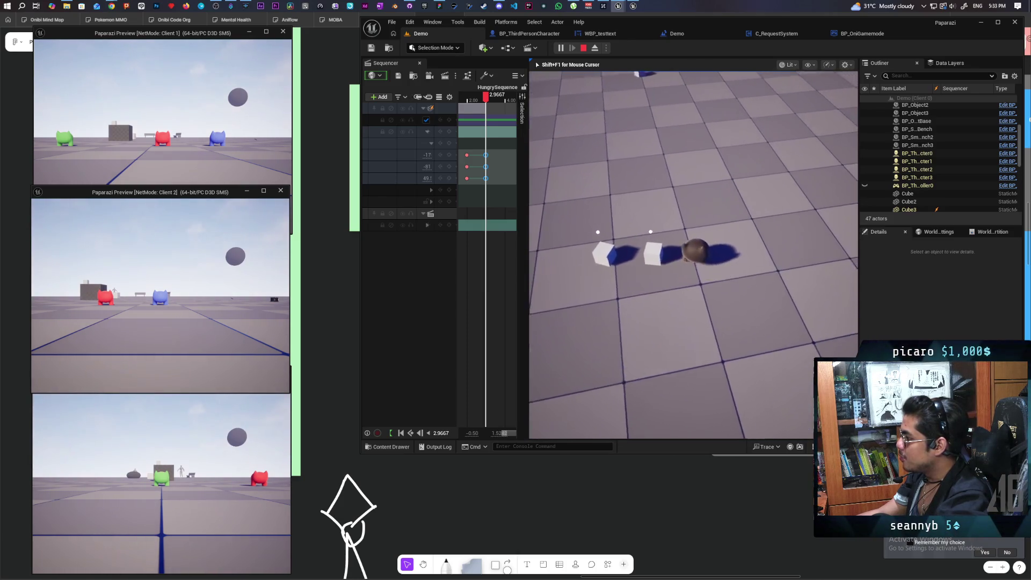
pyautogui.press('w')
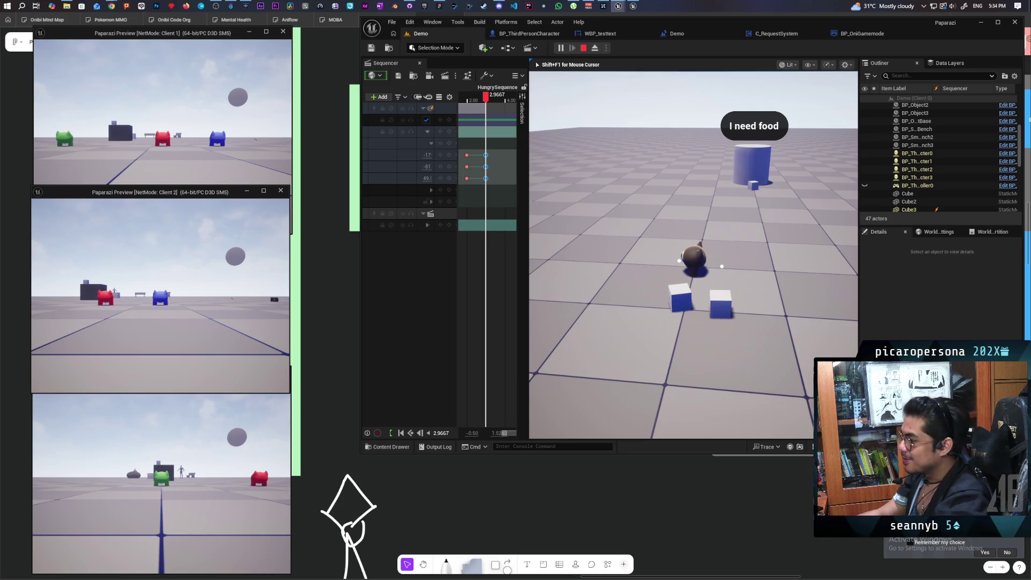
# Pick up a cube with F, carry it back, grab another and drop it in front.
pyautogui.press('w')
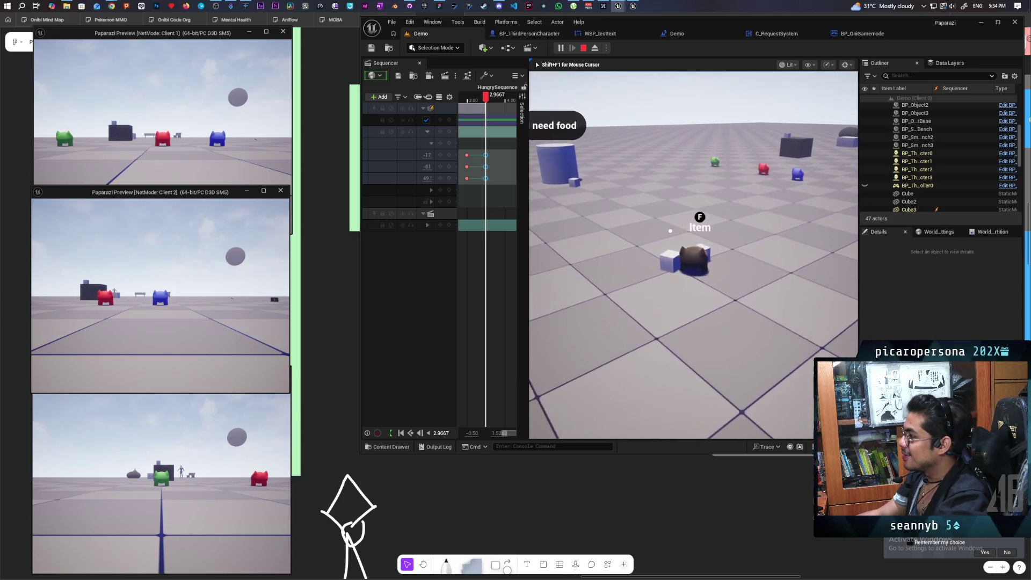
pyautogui.press('f')
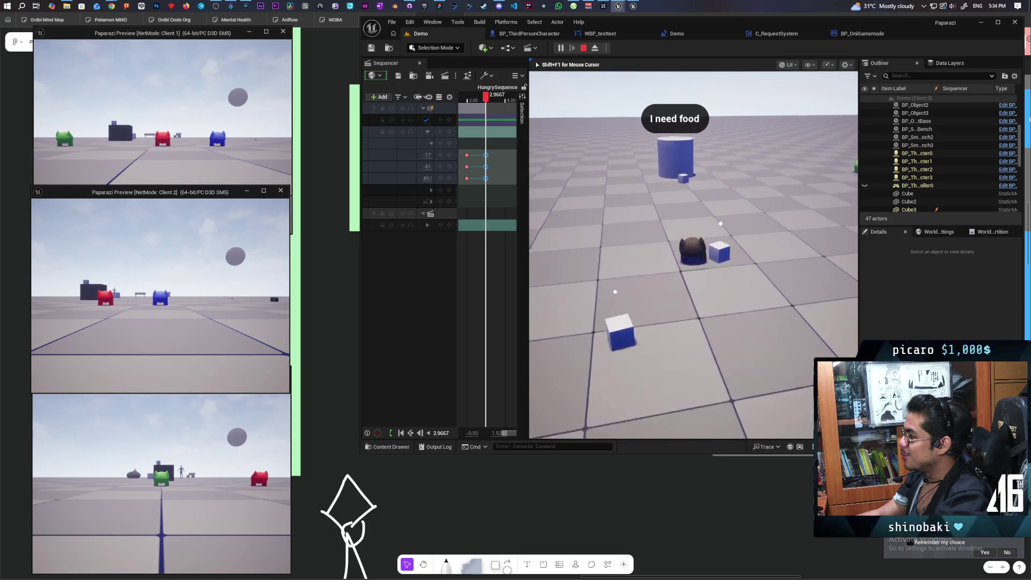
pyautogui.press('s')
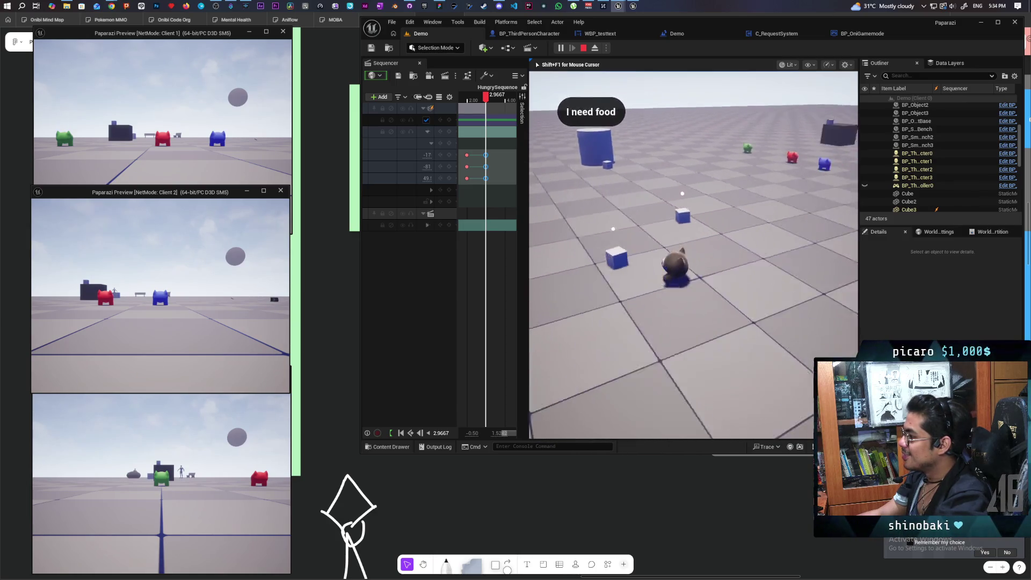
pyautogui.press('w')
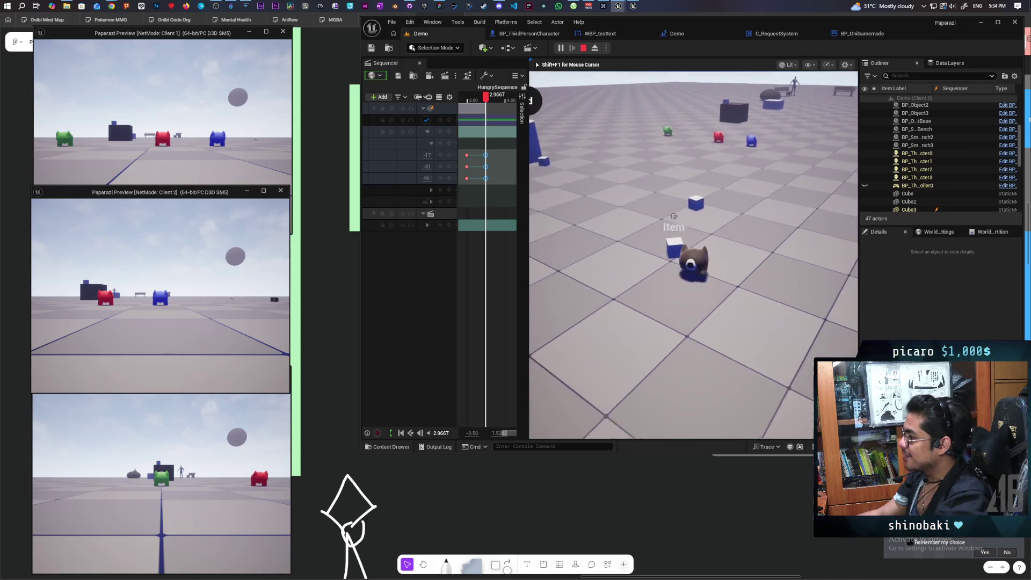
pyautogui.press('f')
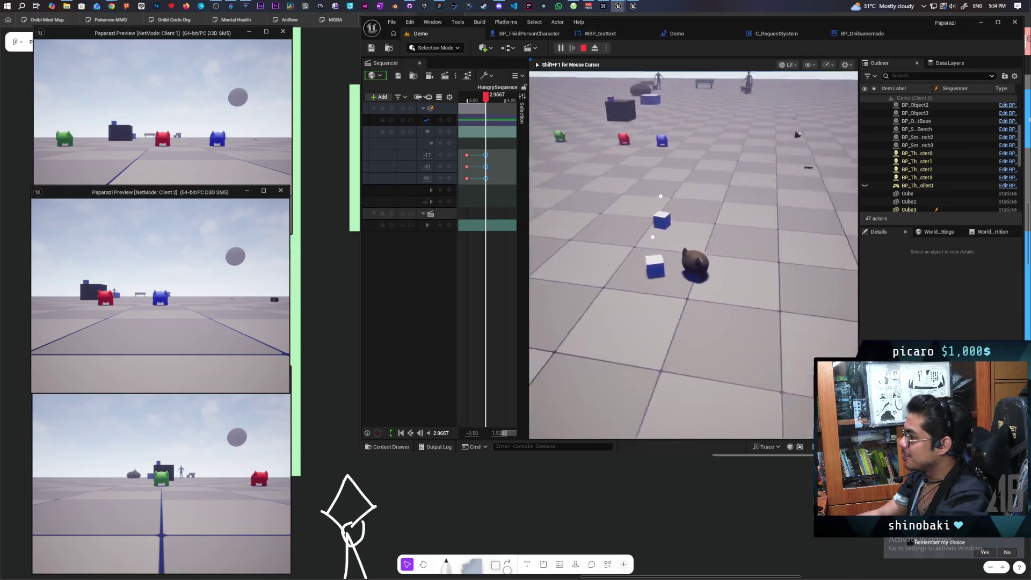
pyautogui.press('w')
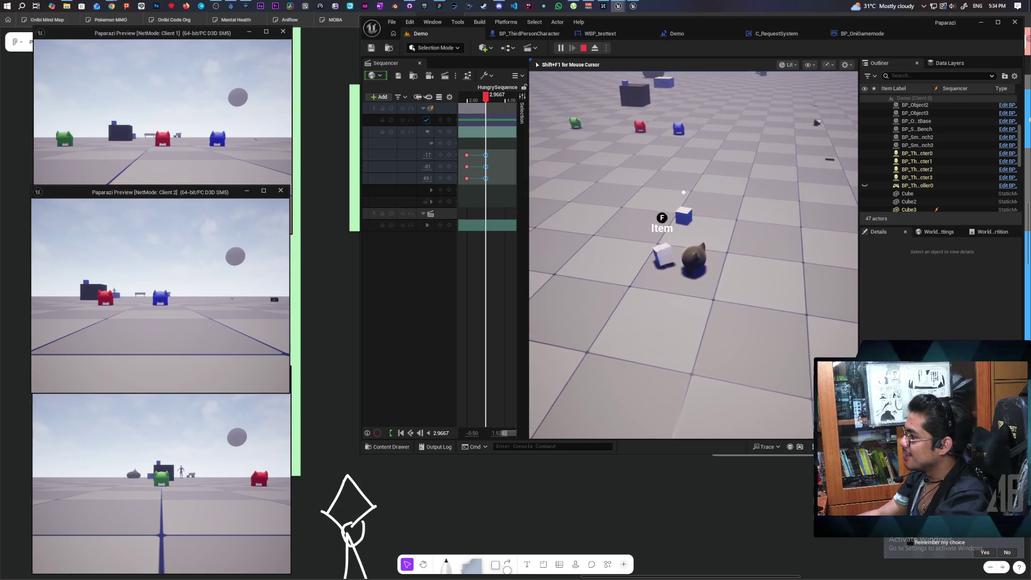
pyautogui.press('f')
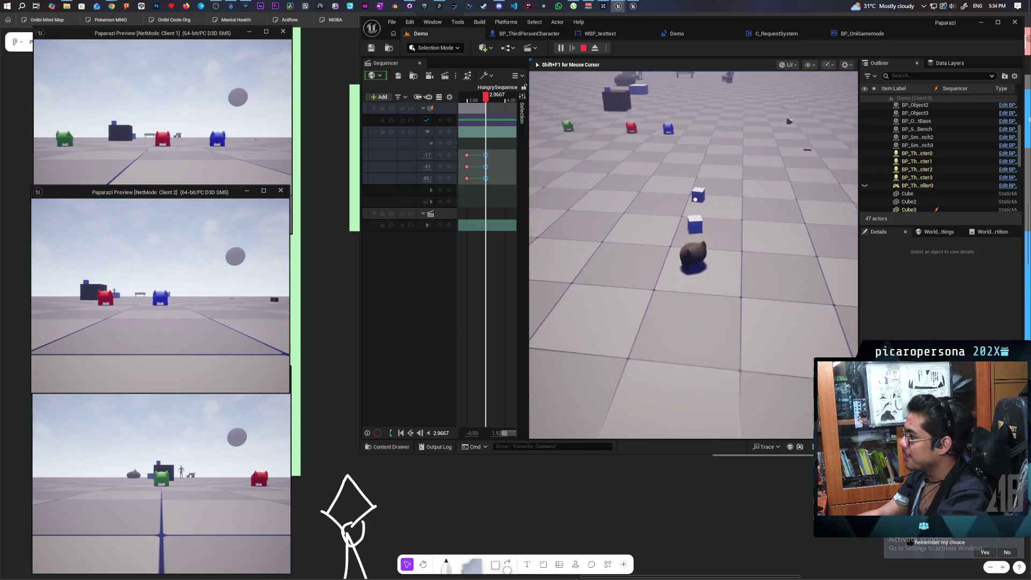
# Walk around the cubes toward the food cylinder, then end the play session and overview the level.
pyautogui.press('w')
pyautogui.press('a')
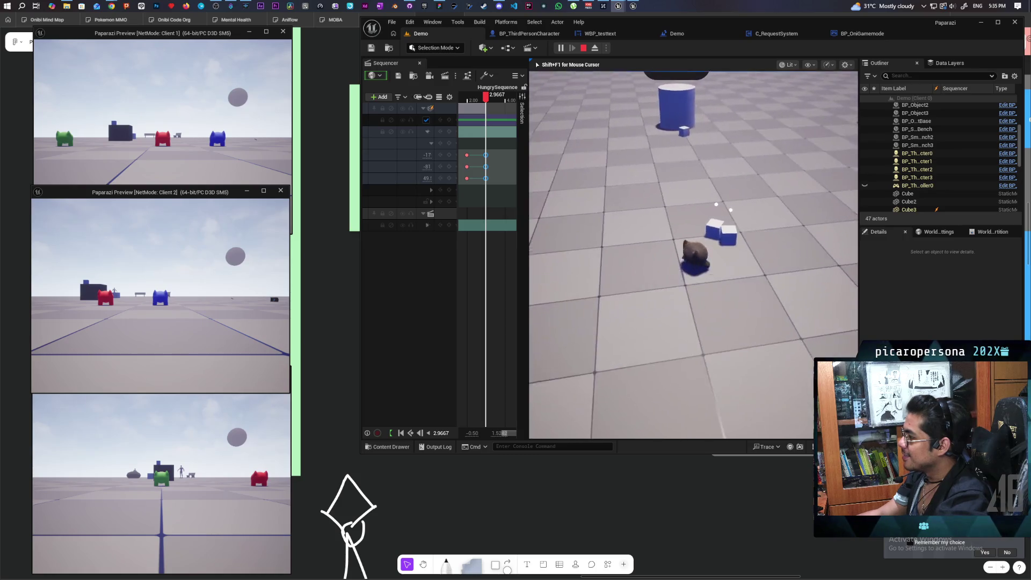
pyautogui.press('d')
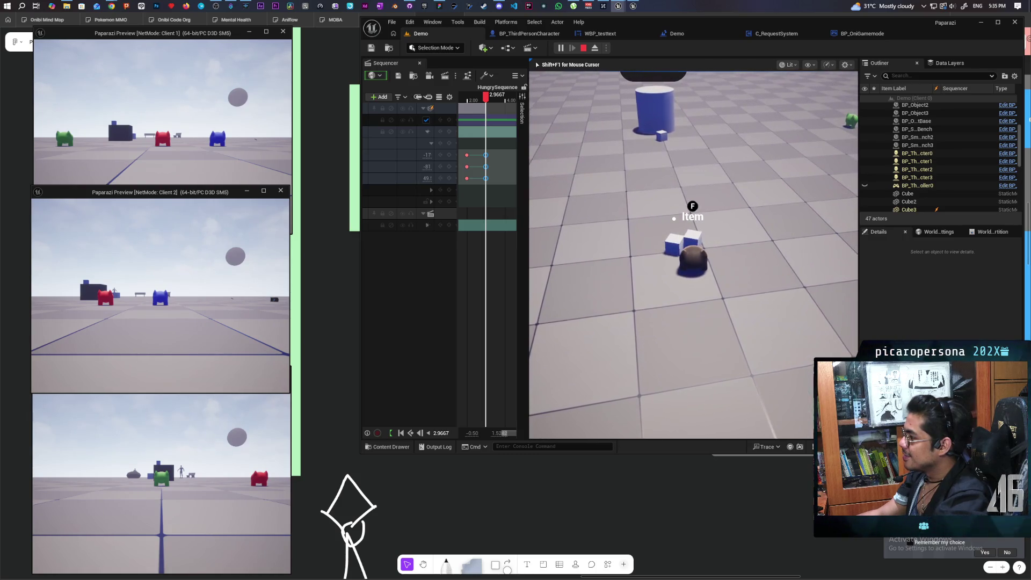
pyautogui.press('s')
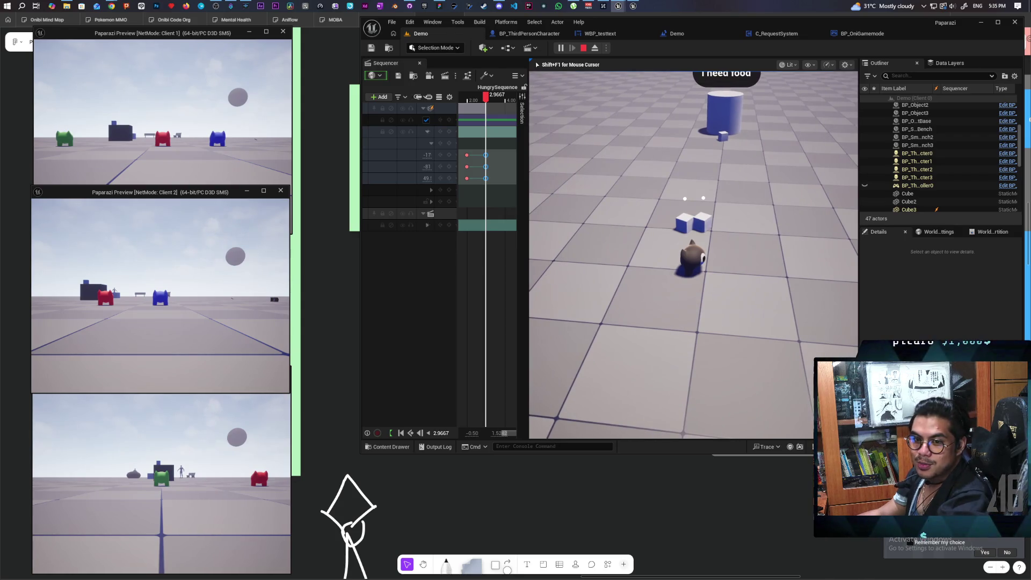
pyautogui.press('w')
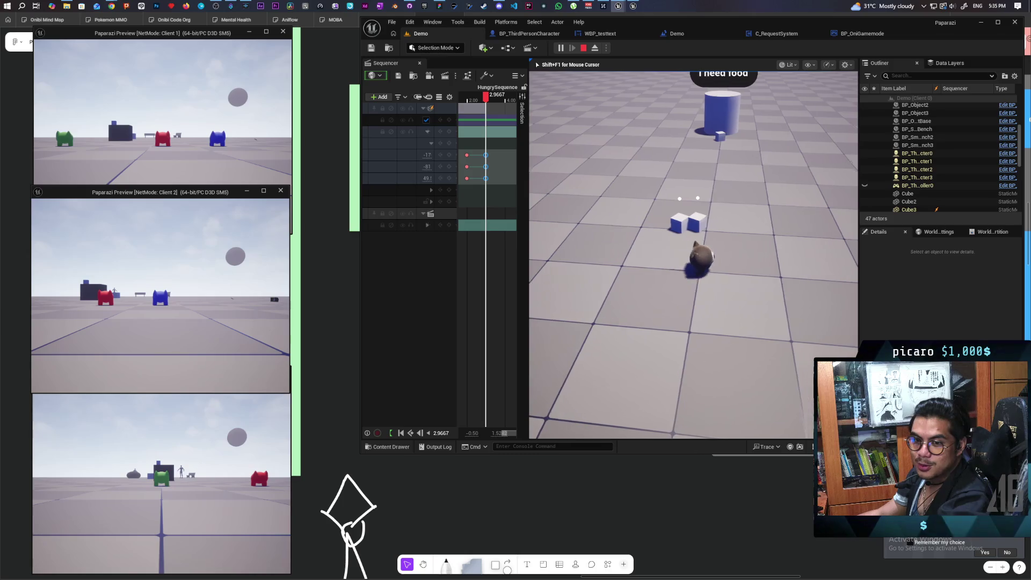
pyautogui.press('w')
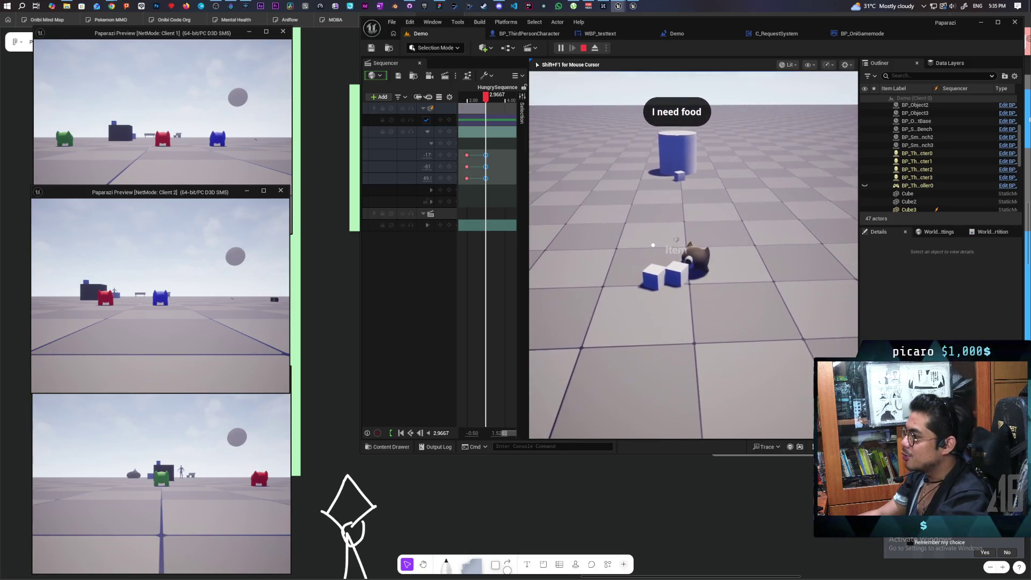
pyautogui.press('a')
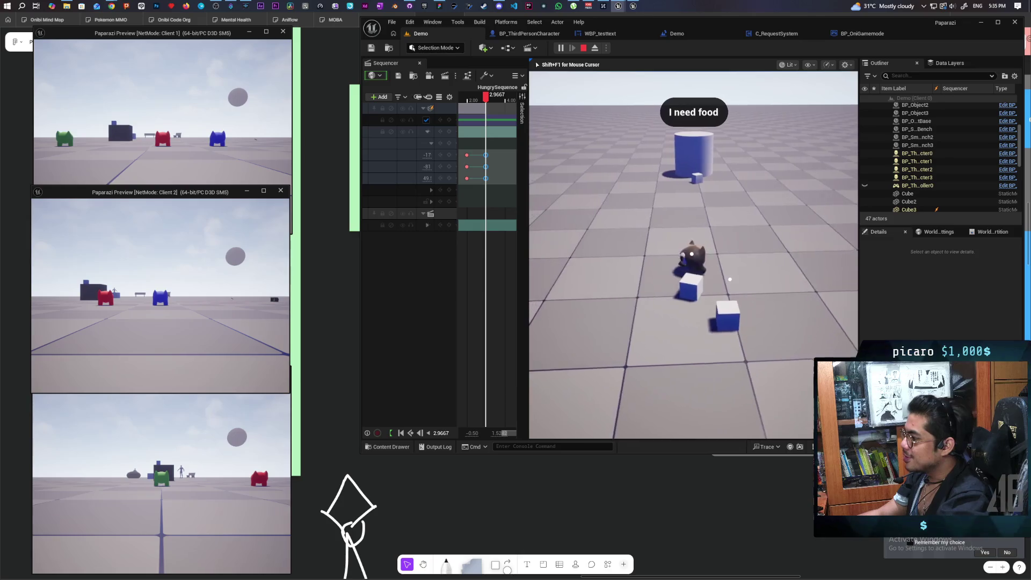
pyautogui.press('w')
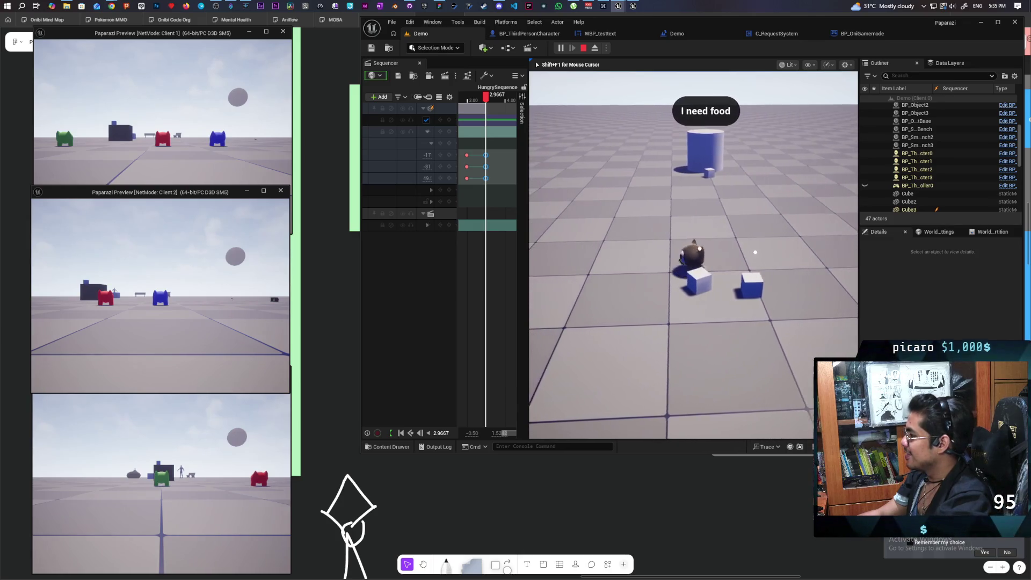
pyautogui.press('w')
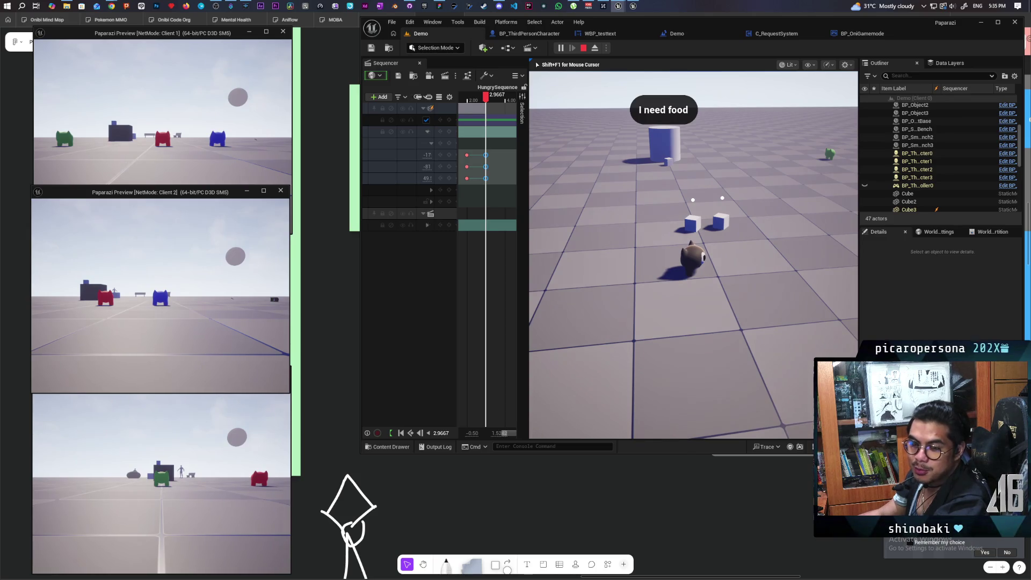
pyautogui.press('Escape')
pyautogui.moveTo(720, 319)
pyautogui.mouseDown()
pyautogui.moveTo(720, 295)
pyautogui.moveTo(720, 317)
pyautogui.moveTo(763, 299)
pyautogui.moveTo(746, 303)
pyautogui.mouseUp()
# Navigate the Content Drawer to Content/Core/Interactables and bring up BP_ObjectBase's context menu.
pyautogui.hotkey('ctrl', 'space')
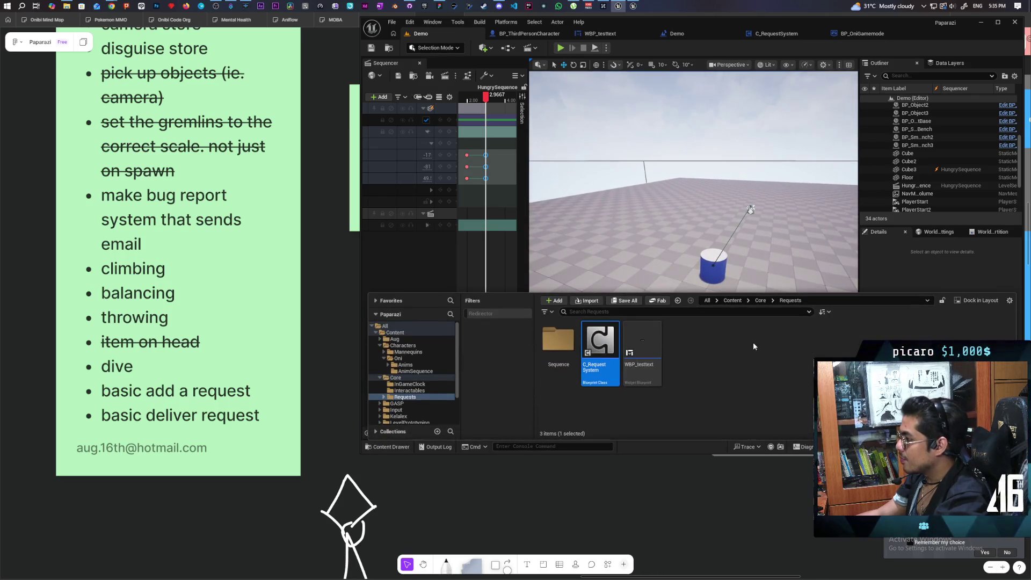
pyautogui.click(741, 302)
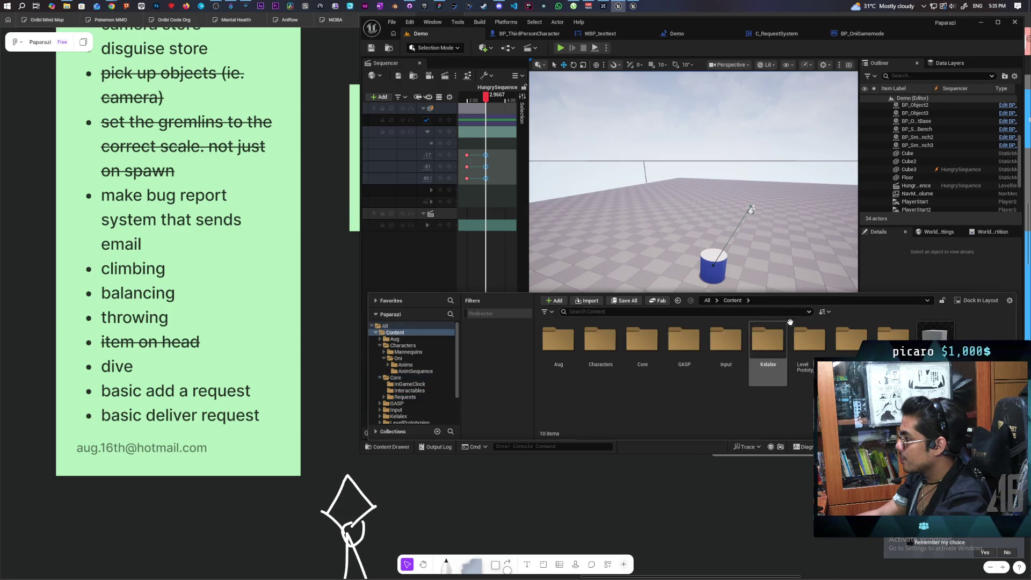
pyautogui.click(649, 344)
pyautogui.doubleClick(649, 344)
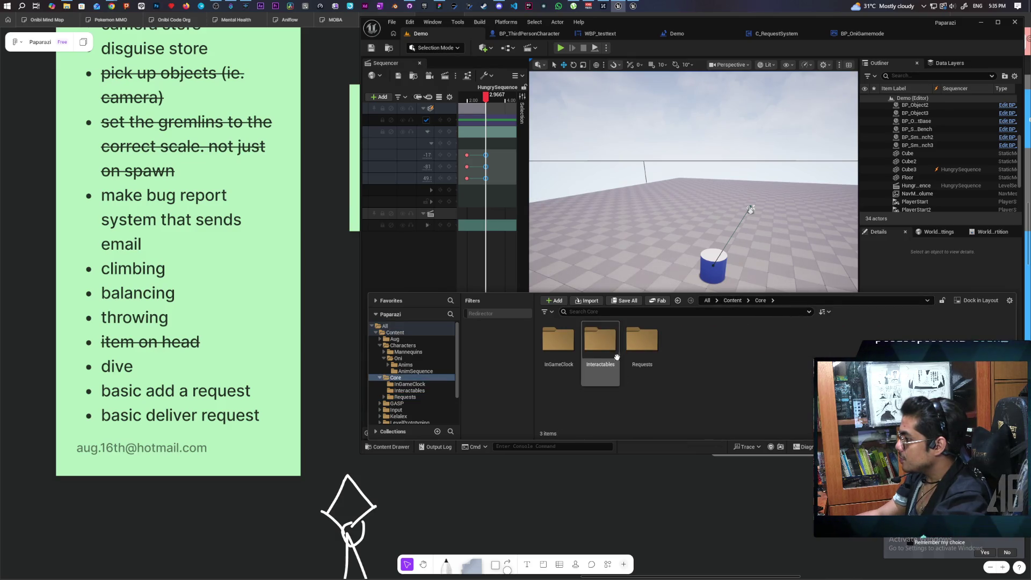
pyautogui.doubleClick(597, 342)
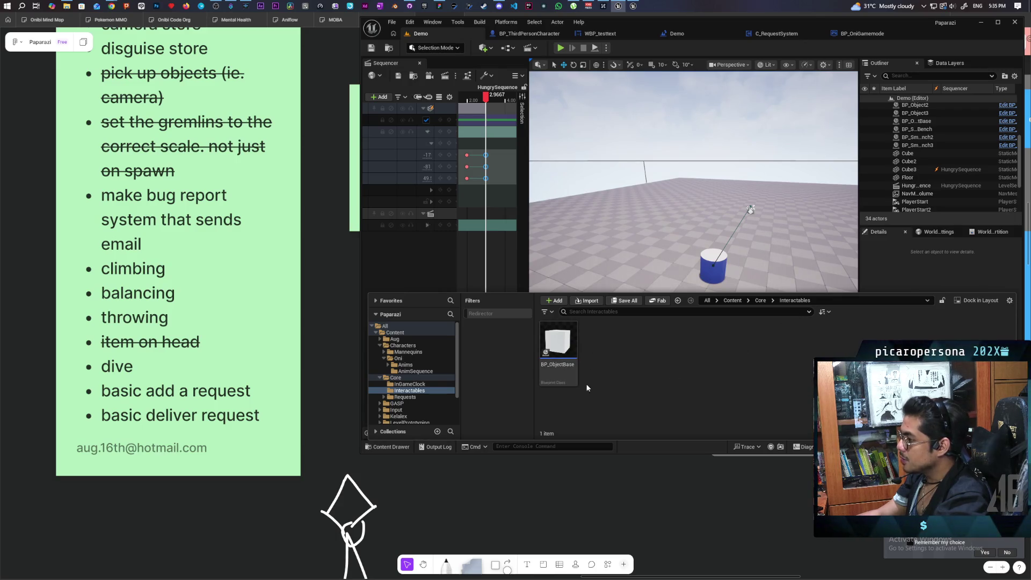
pyautogui.moveTo(571, 350)
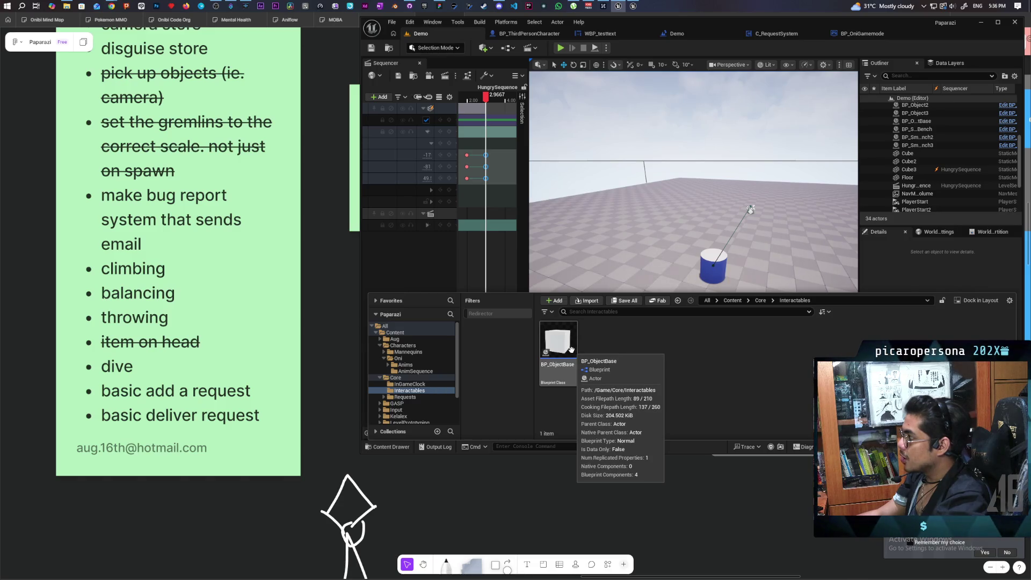
pyautogui.rightClick(565, 350)
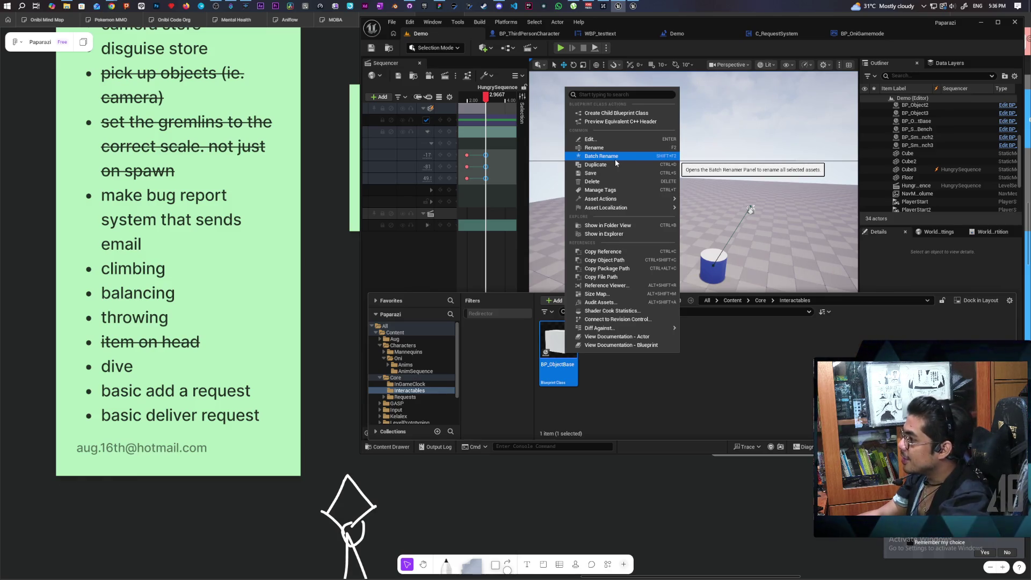
# Create a child Blueprint of BP_ObjectBase named BP_Bell and open it.
pyautogui.click(618, 113)
pyautogui.write('BP')
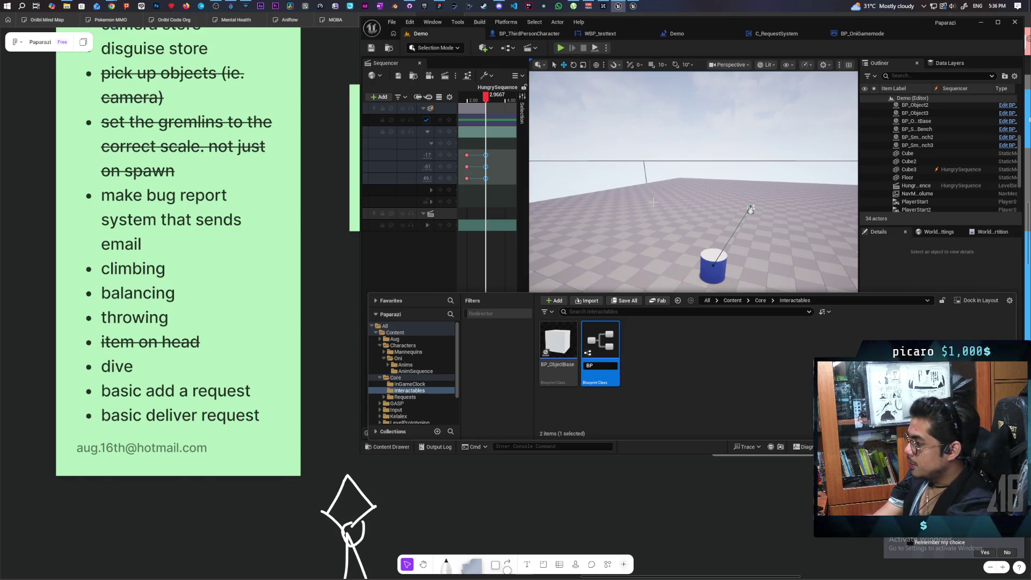
pyautogui.write('_Bell')
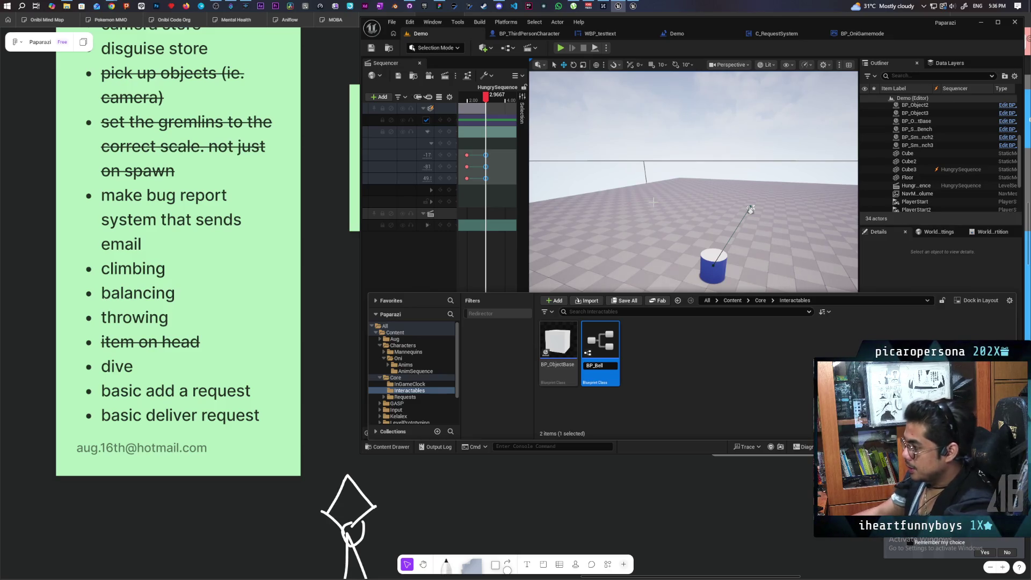
pyautogui.press('Return')
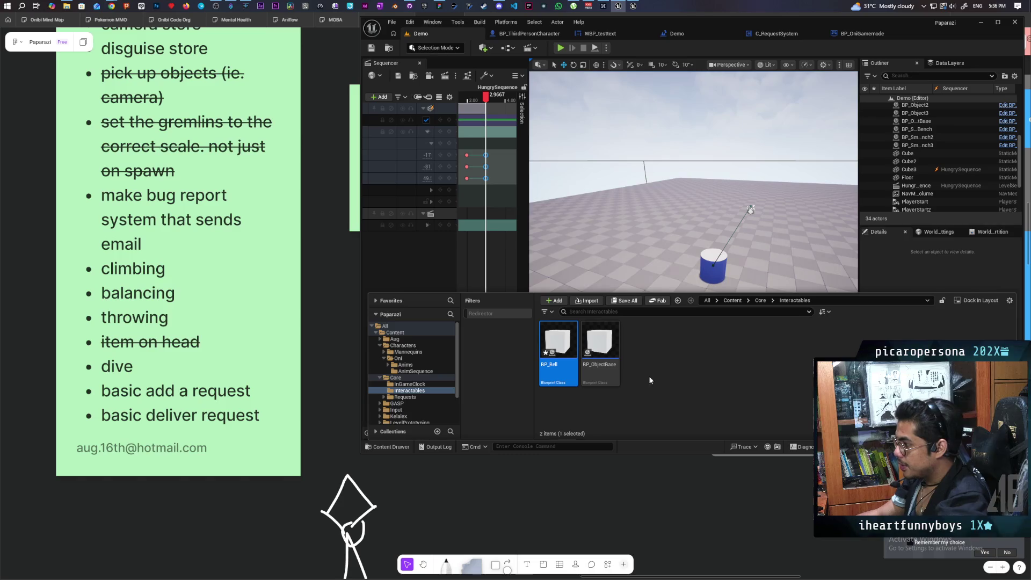
pyautogui.doubleClick(557, 339)
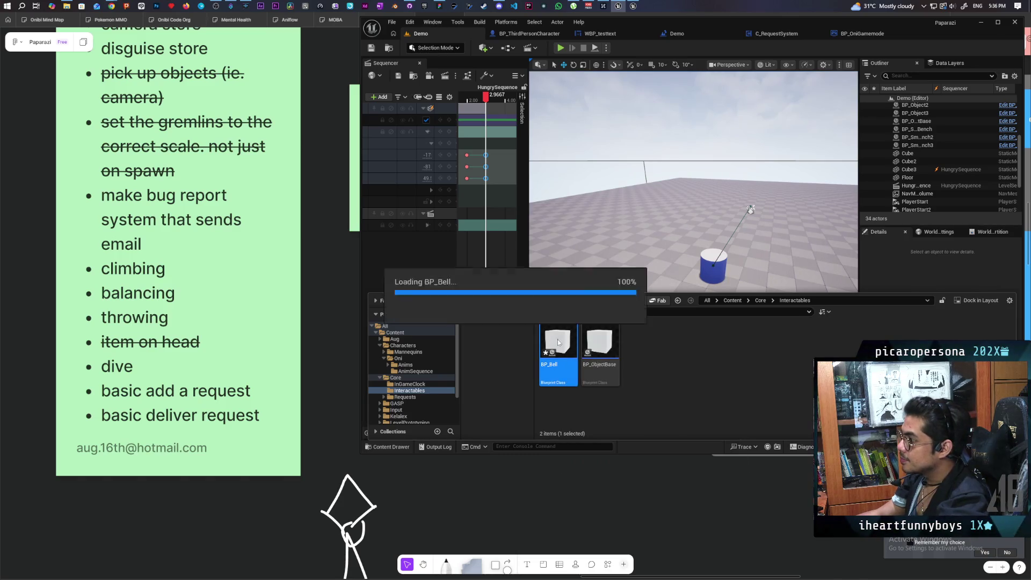
# Orbit and zoom BP_Bell's viewport to inspect the cube and its collision sphere.
pyautogui.moveTo(659, 270)
pyautogui.mouseDown()
pyautogui.moveTo(676, 269)
pyautogui.moveTo(623, 263)
pyautogui.moveTo(644, 290)
pyautogui.moveTo(617, 290)
pyautogui.moveTo(631, 293)
pyautogui.mouseUp()
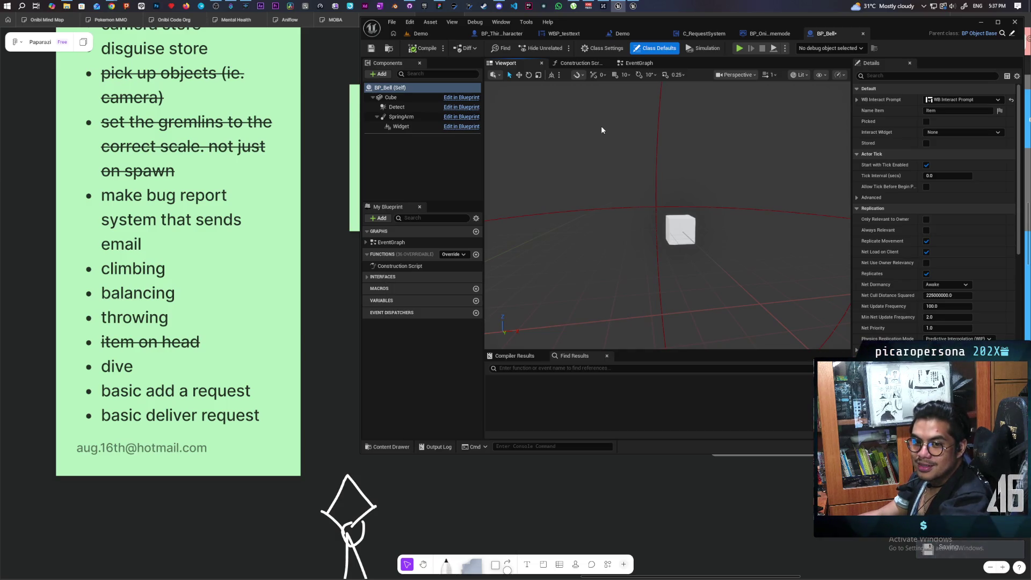
pyautogui.moveTo(638, 172)
pyautogui.mouseDown()
pyautogui.moveTo(631, 198)
pyautogui.moveTo(631, 163)
pyautogui.moveTo(622, 199)
pyautogui.mouseUp()
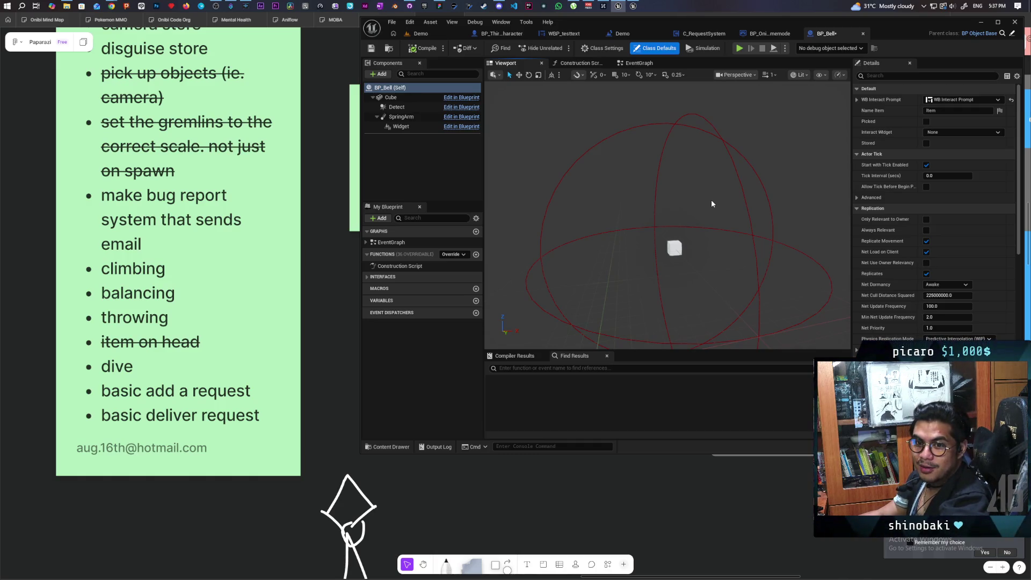
pyautogui.moveTo(729, 218)
pyautogui.mouseDown()
pyautogui.moveTo(729, 236)
pyautogui.moveTo(717, 219)
pyautogui.moveTo(722, 239)
pyautogui.mouseUp()
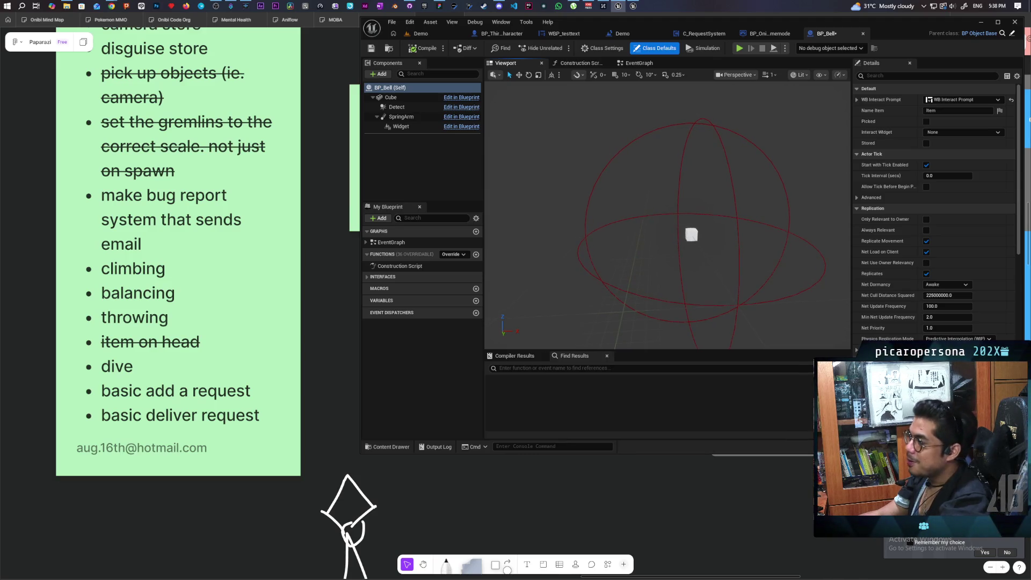
pyautogui.moveTo(691, 234)
pyautogui.mouseDown()
pyautogui.moveTo(686, 200)
pyautogui.moveTo(698, 188)
pyautogui.moveTo(667, 269)
pyautogui.moveTo(667, 220)
pyautogui.mouseUp()
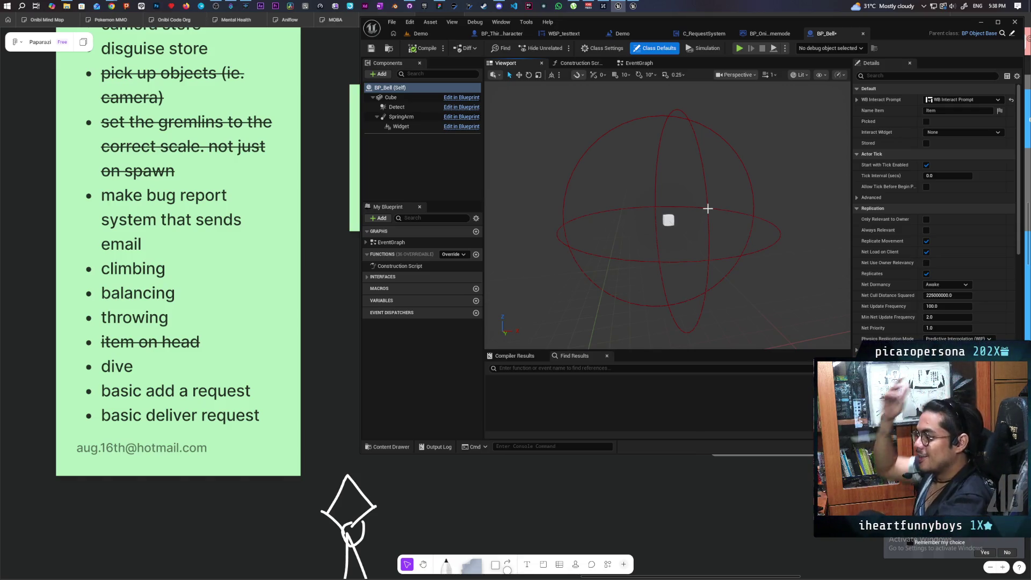
pyautogui.scroll(5, 653, 226)
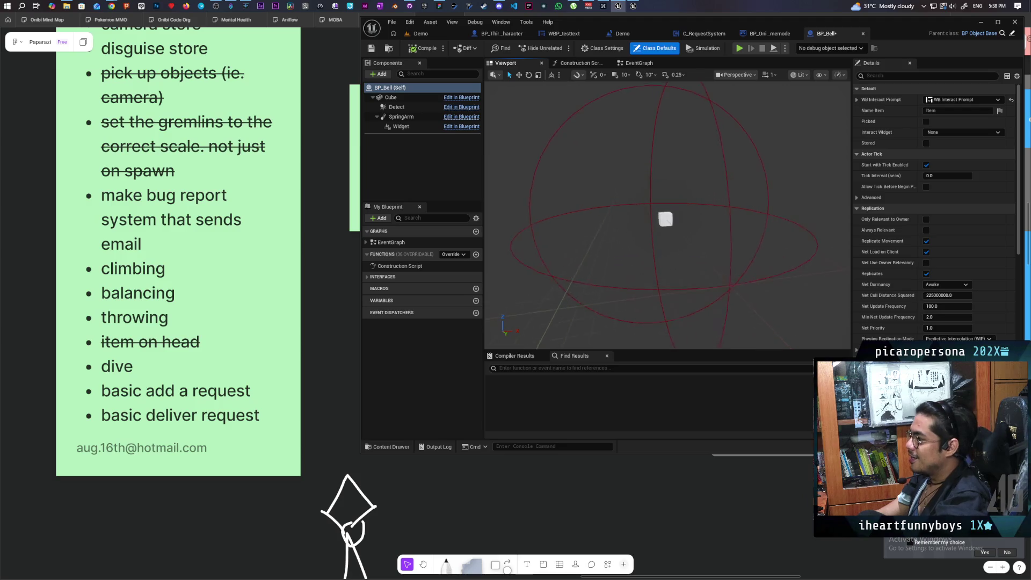
pyautogui.scroll(-5, 627, 222)
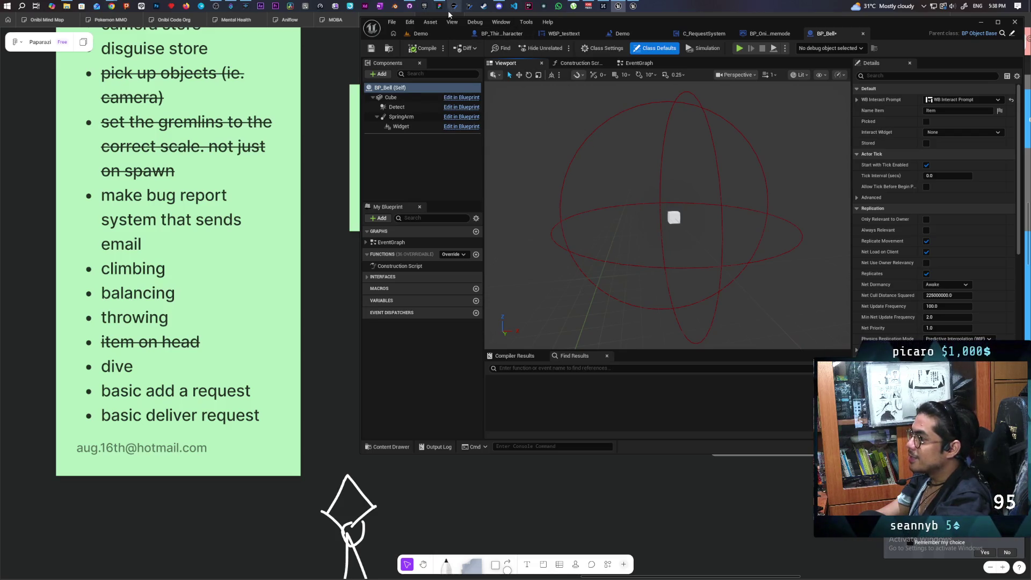
# Launch the Imports5_6 project from the Epic Games Launcher library.
pyautogui.moveTo(439, 11)
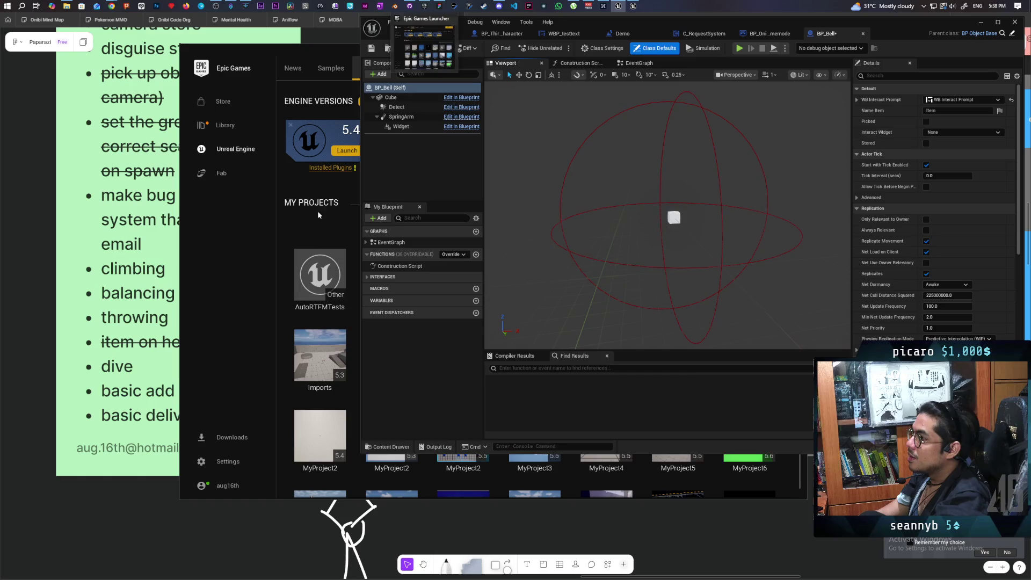
pyautogui.click(318, 215)
pyautogui.doubleClick(392, 354)
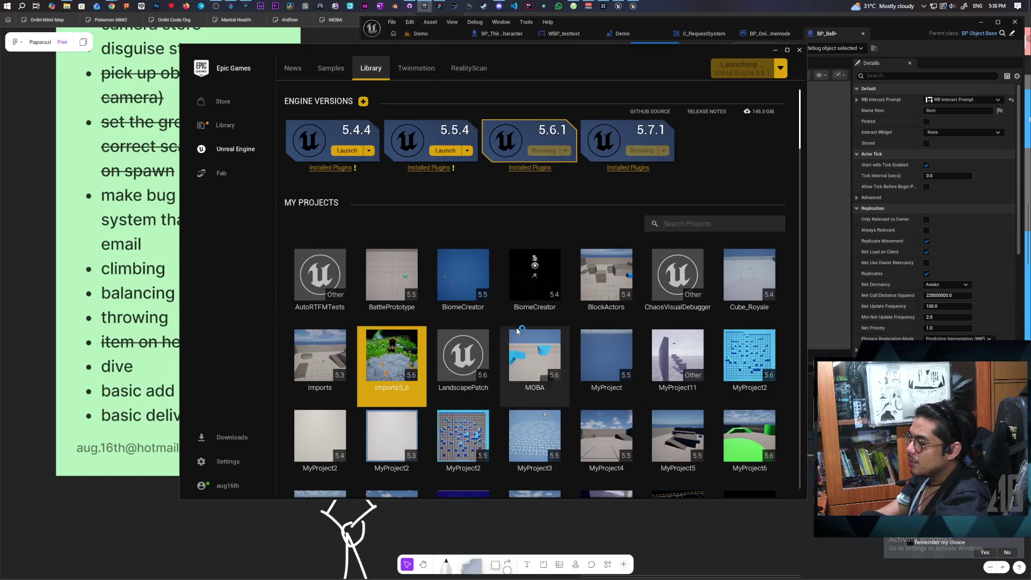